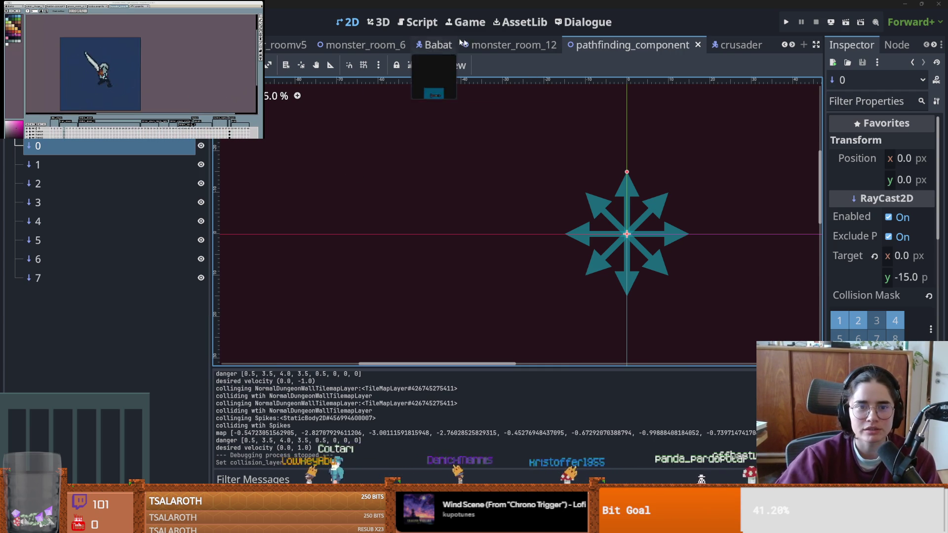
- Scroll back through the scene tabs and save the current scene
click(785, 45)
click(786, 45)
click(785, 45)
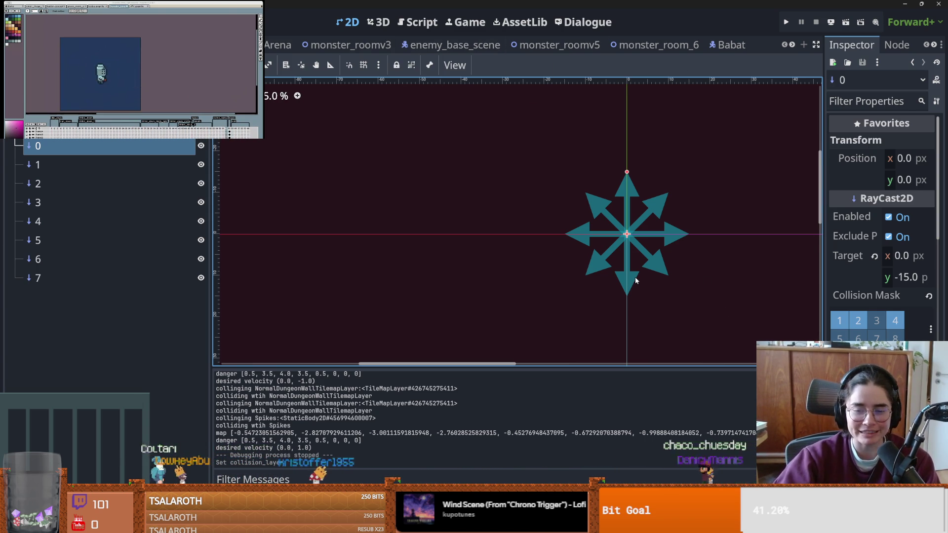
key(ctrl+s)
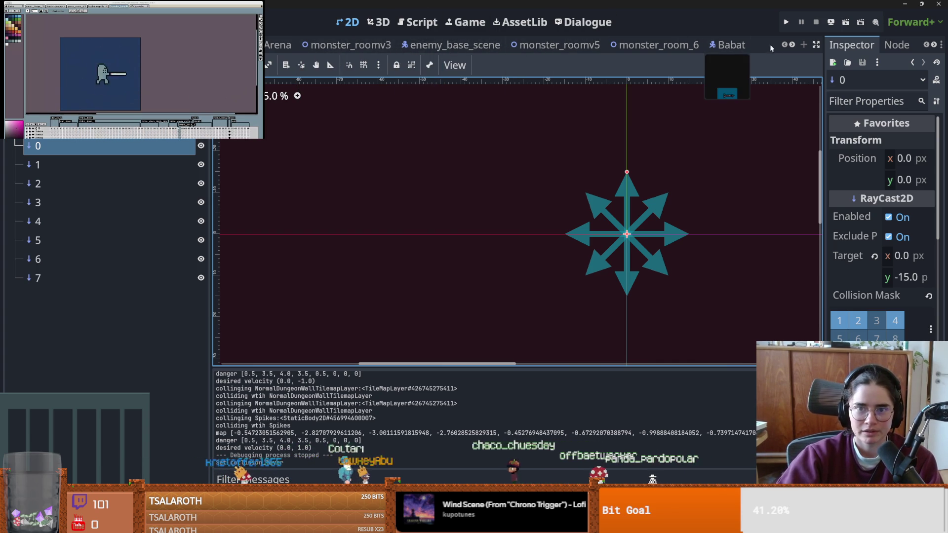
- Bring the pathfinding_component and crusader tabs into view, widen the Inspector, and save
click(791, 45)
click(792, 45)
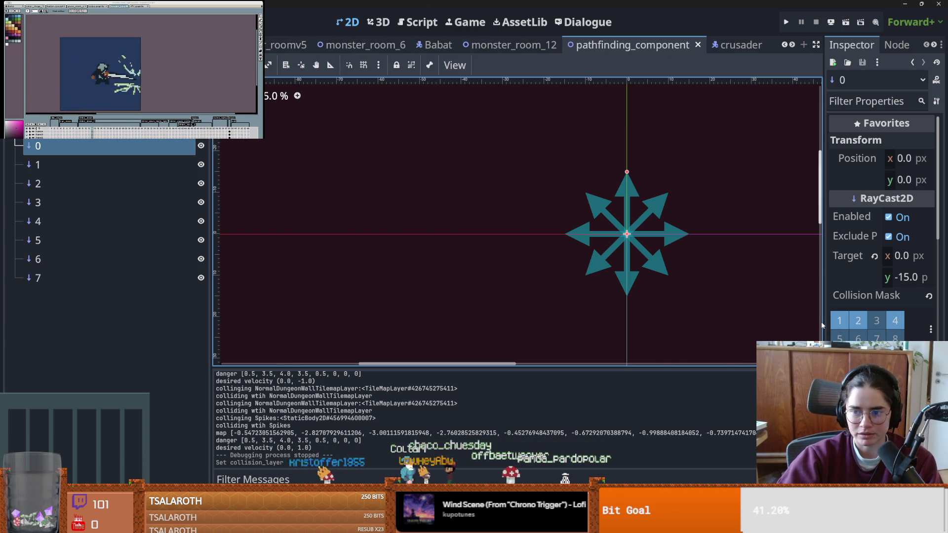
drag(821, 326, 330, 284)
key(ctrl+s)
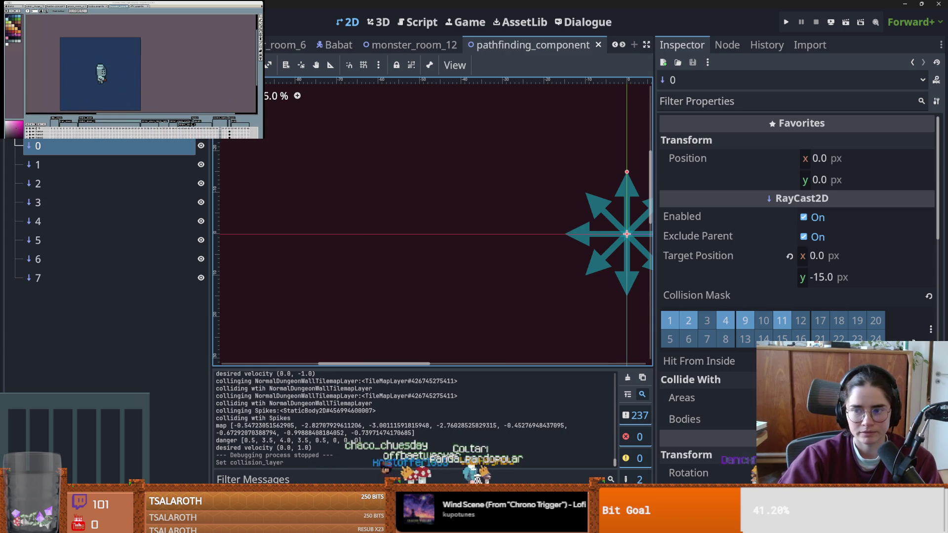
- Check the Collision Mask layer names, then select all eight raycasts 0 through 7
click(931, 330)
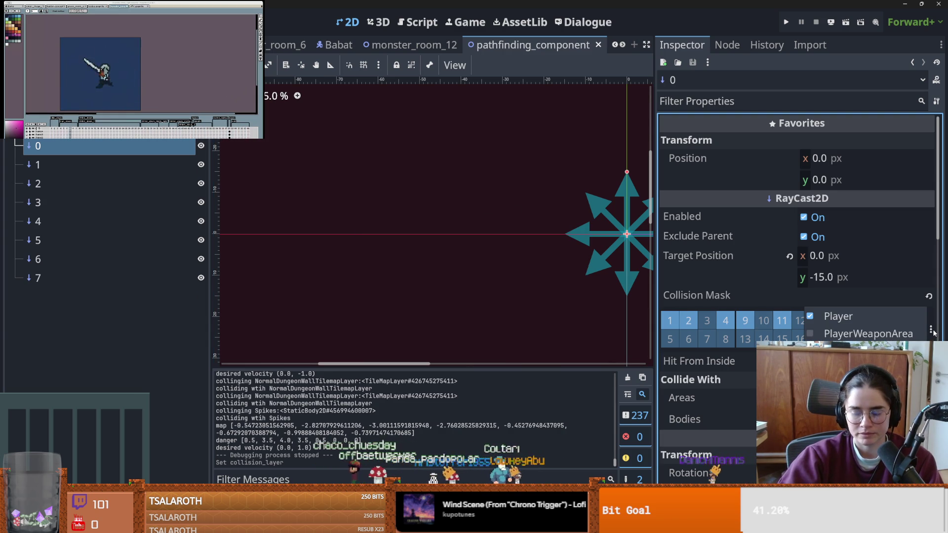
click(794, 331)
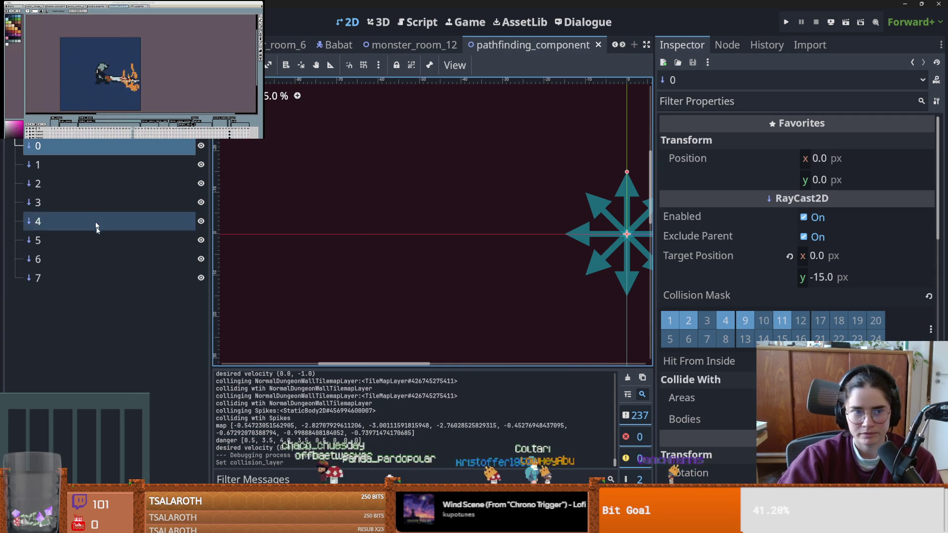
shift+click(93, 272)
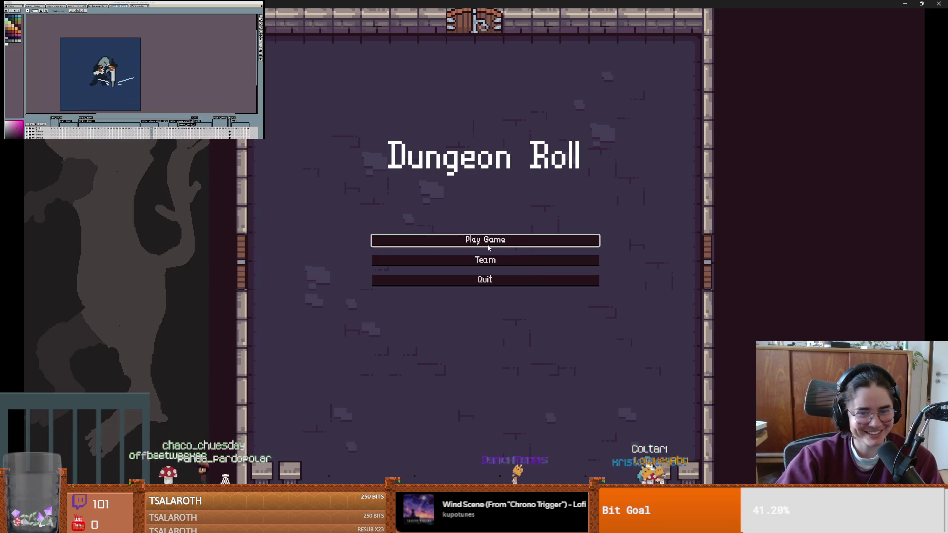
- Start a new game as the Crusader and enter the middle room through the west door
click(403, 241)
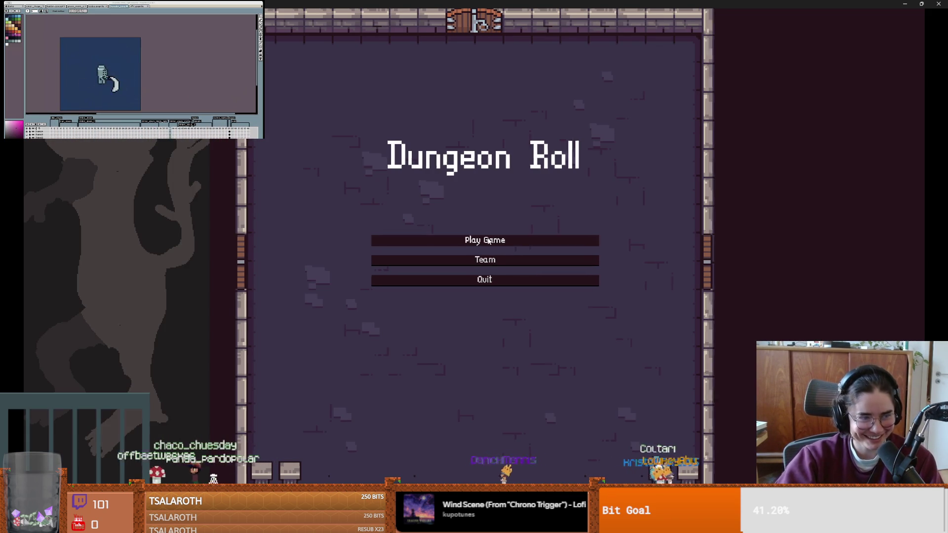
click(459, 226)
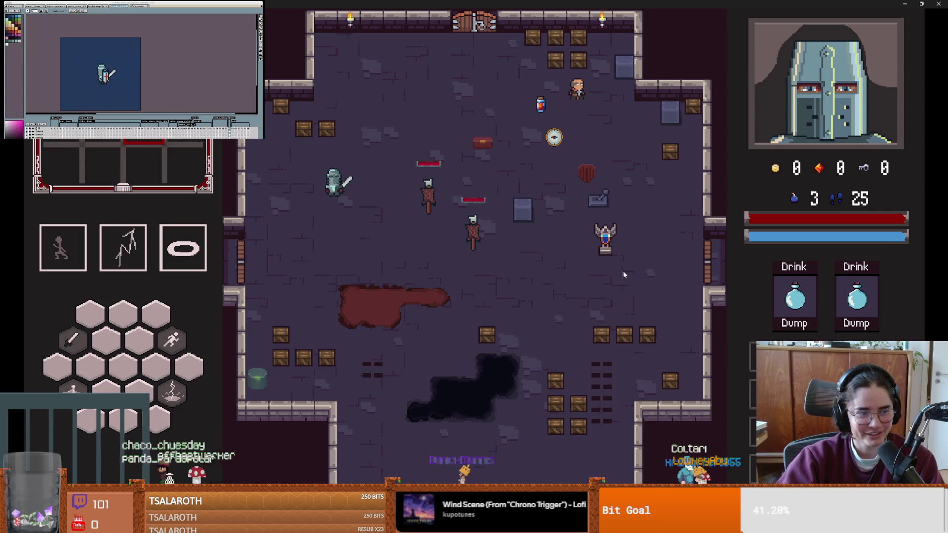
key(a)
key(s)
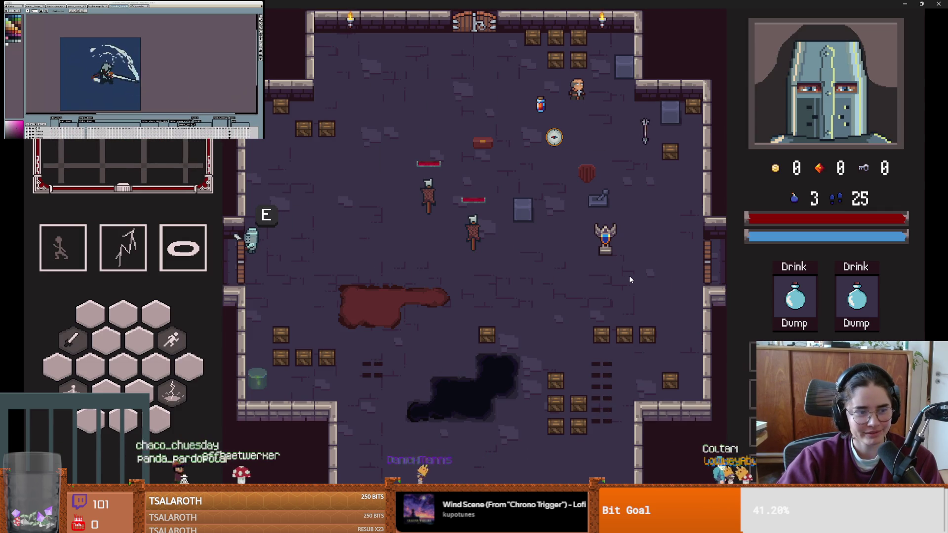
key(e)
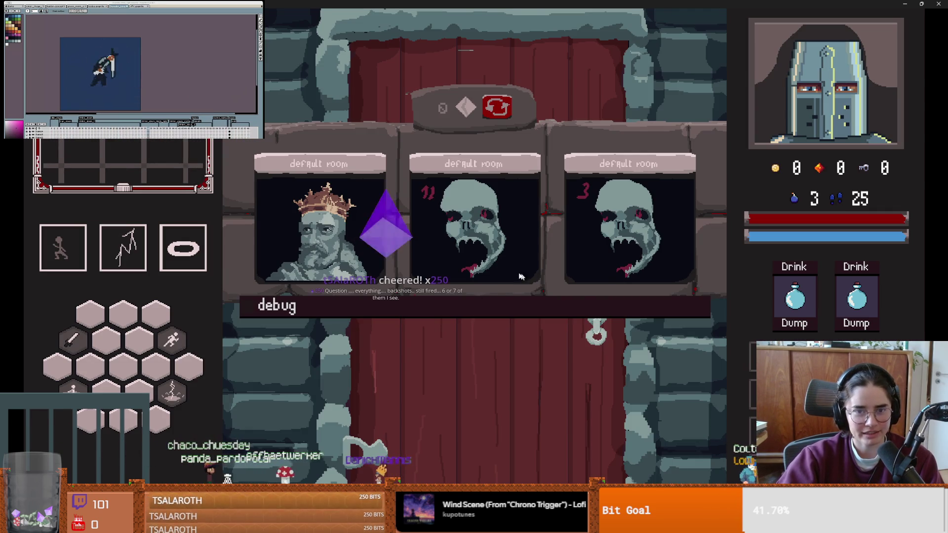
click(500, 268)
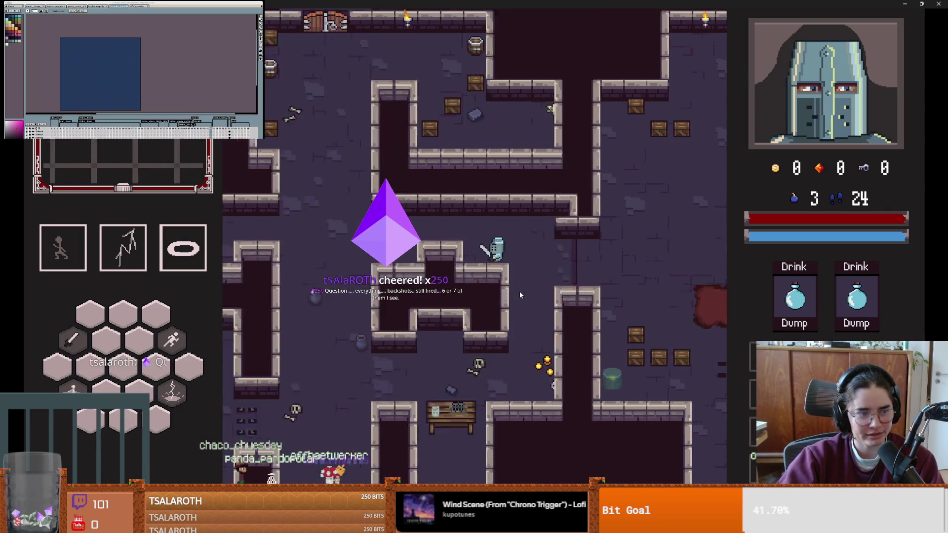
- Dash past the crystal, through the lower corridor, and back up into the central corridor
key(w)
key(a)
key(space)
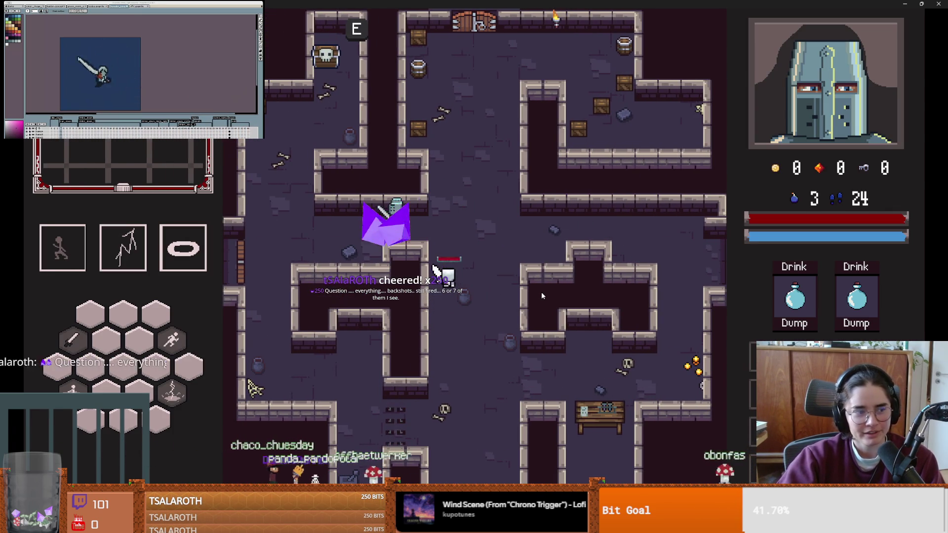
key(s)
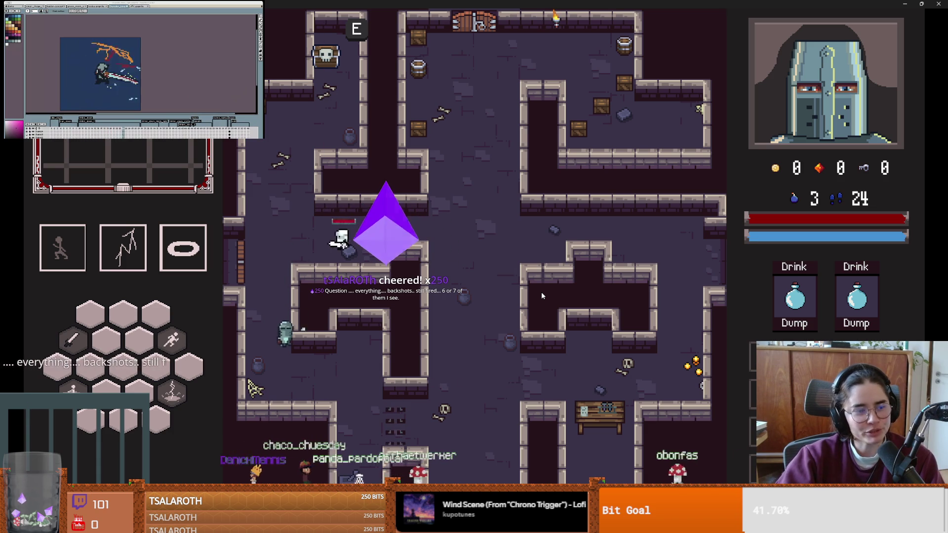
key(s)
key(d)
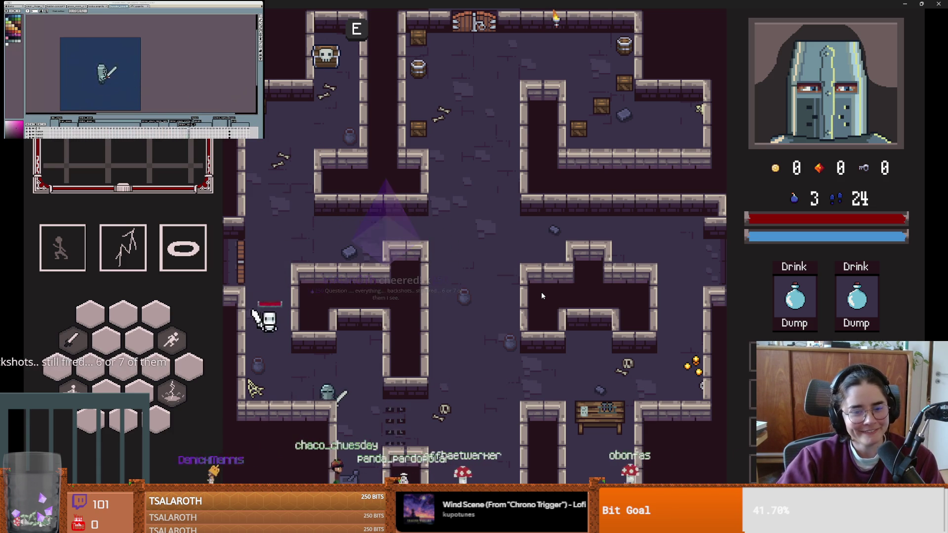
key(space)
key(d)
key(w)
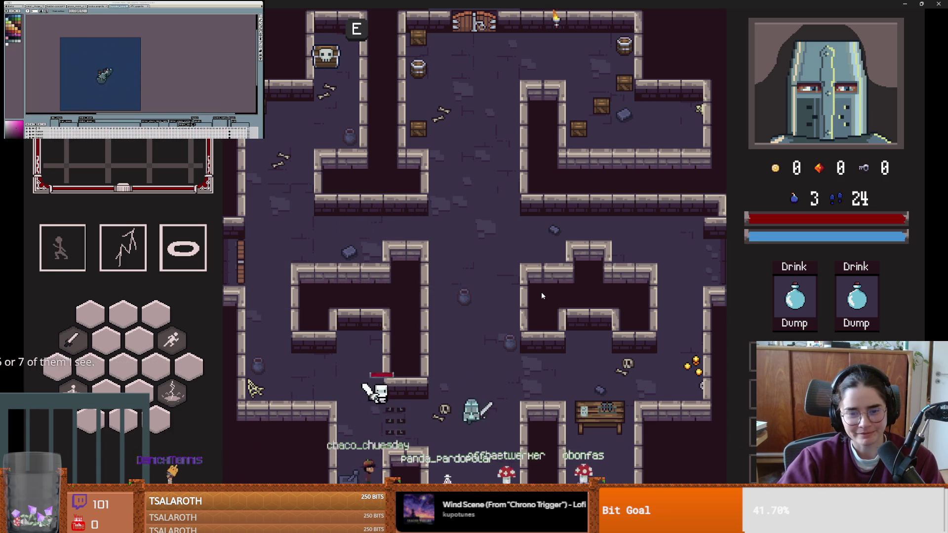
key(w)
key(d)
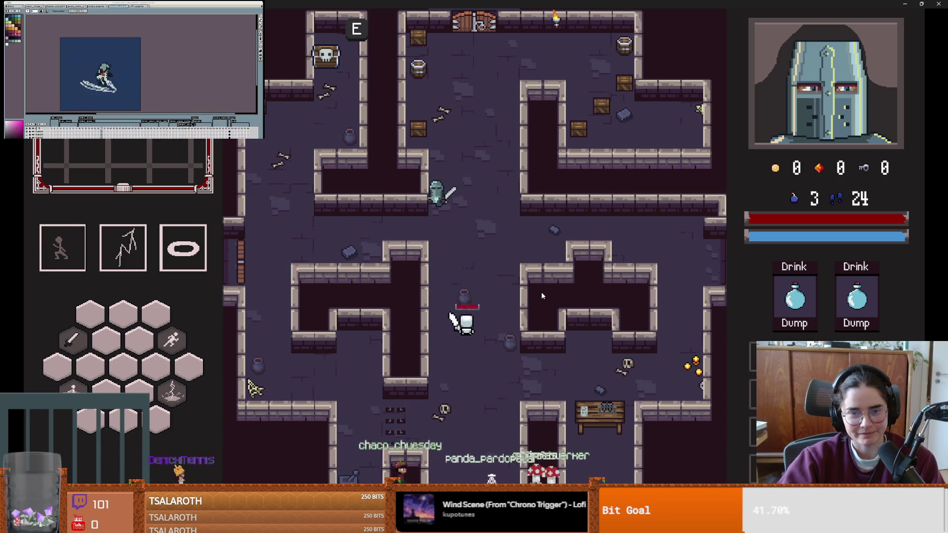
- Dash away from the skeleton and lead it around the corridors back to the left
key(a)
key(space)
key(s)
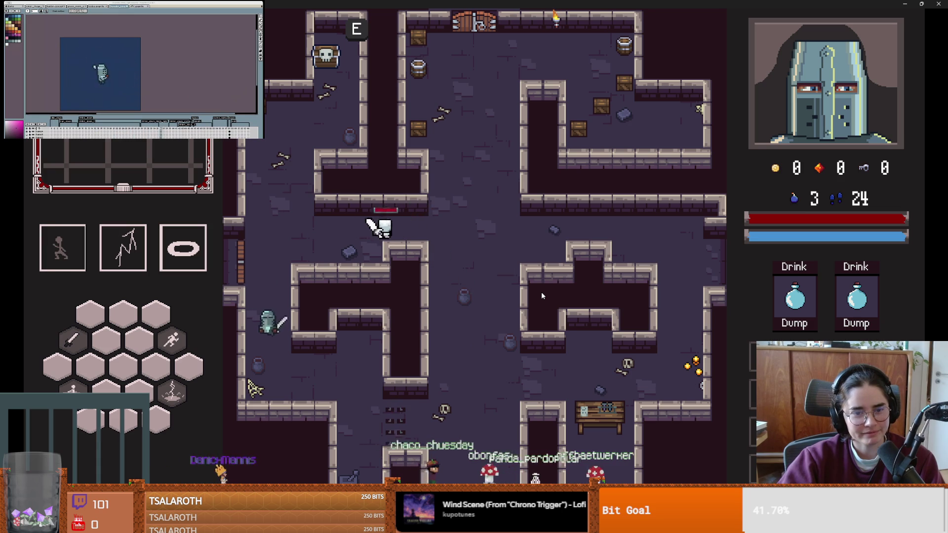
key(d)
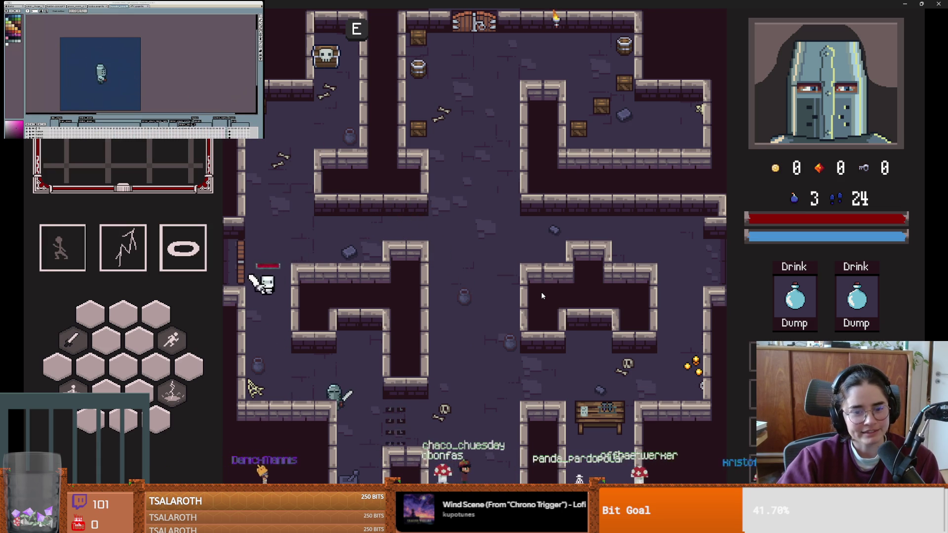
key(space)
key(d)
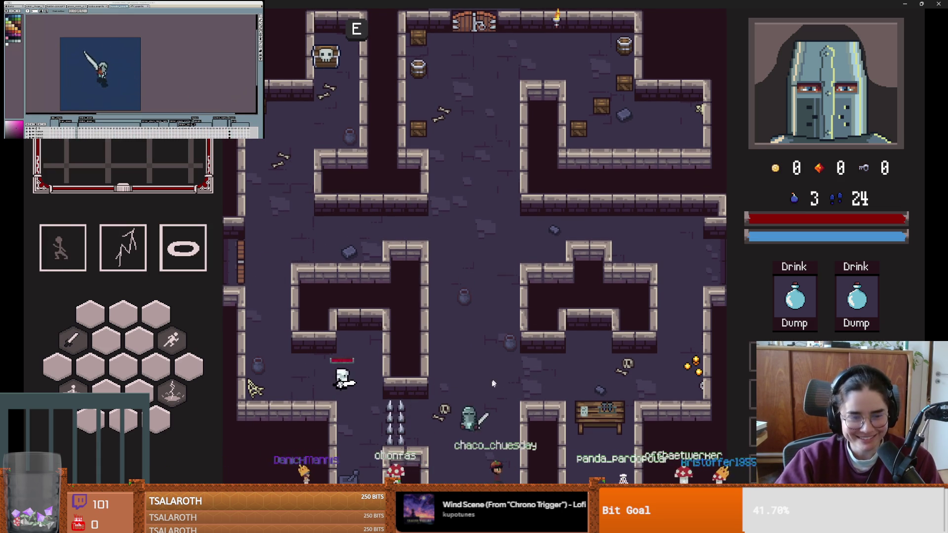
key(w)
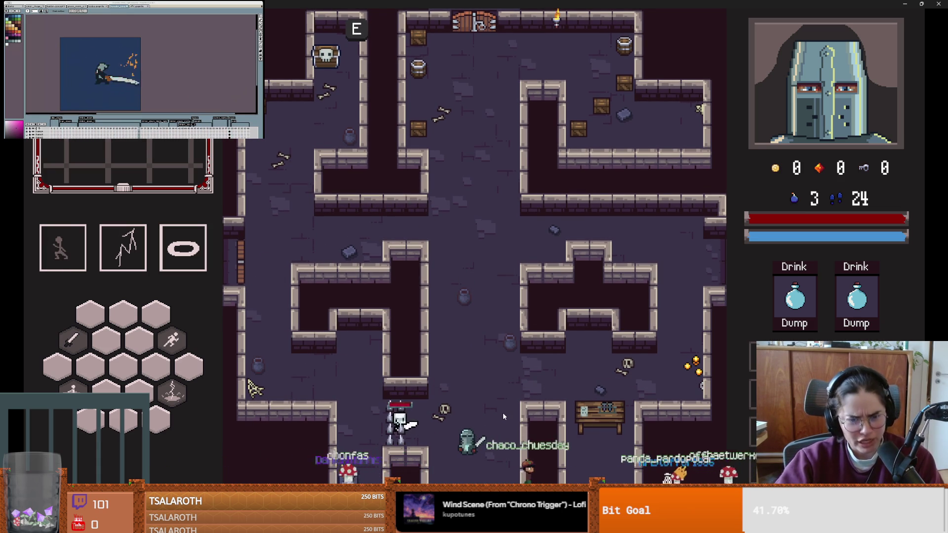
key(space)
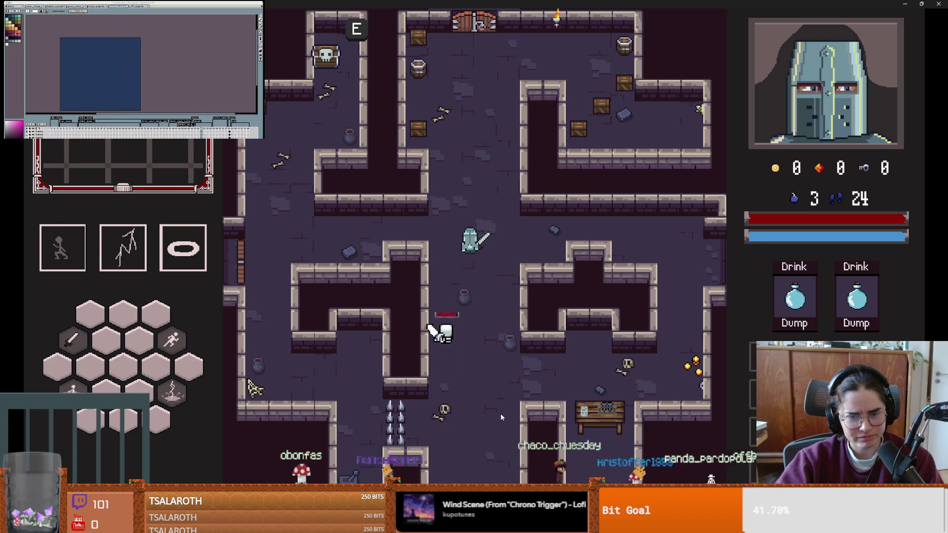
key(w)
key(a)
key(s)
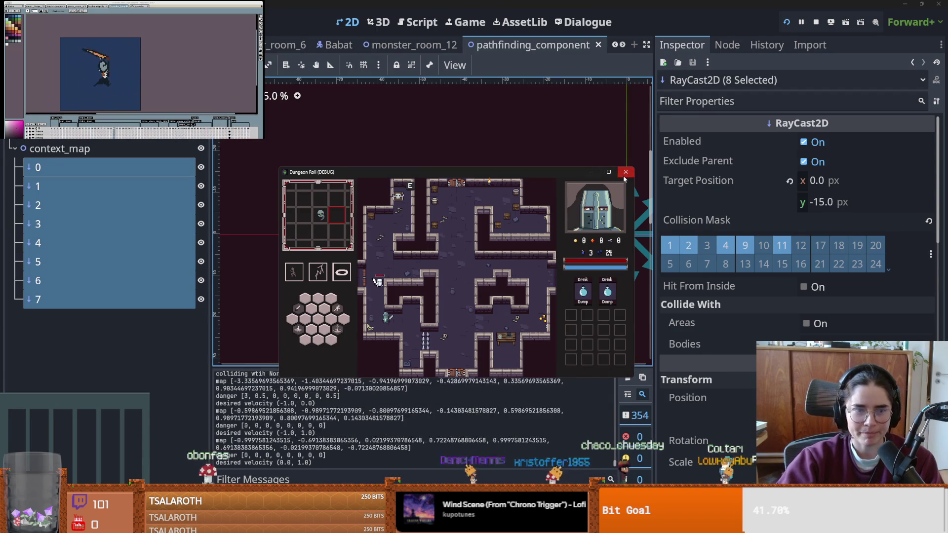
- Stop the running game and save the pathfinding_component scene
key(F8)
click(109, 218)
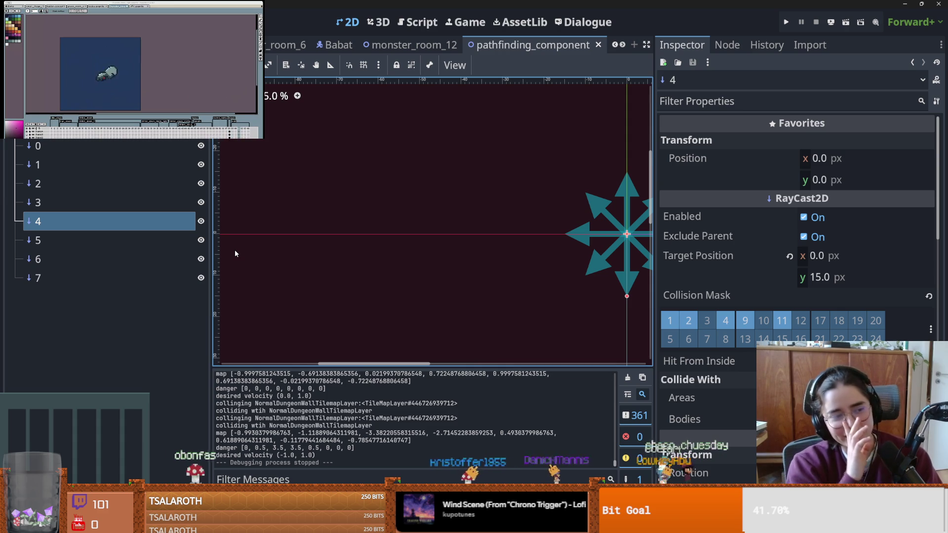
key(ctrl+s)
- Widen the 2D canvas by narrowing the Inspector, zoom in, and save again
drag(653, 141, 824, 140)
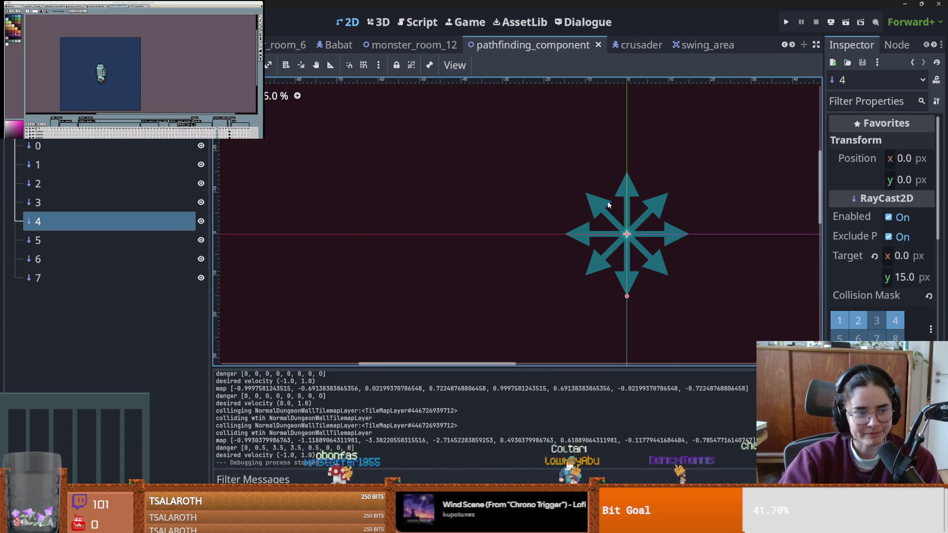
scroll(515, 174, up, 2)
key(ctrl+s)
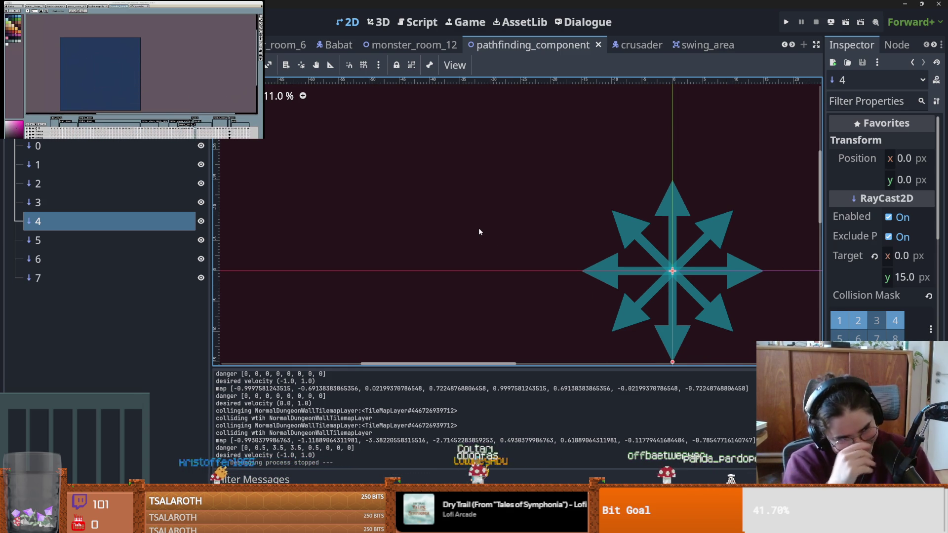
click(401, 45)
scroll(582, 202, down, 3)
scroll(583, 202, up, 2)
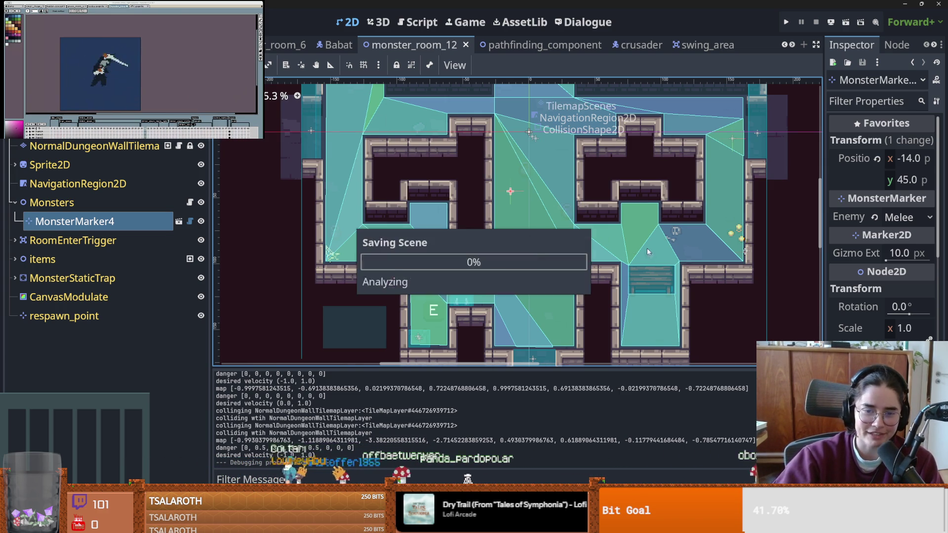
scroll(648, 253, down, 1)
scroll(532, 248, up, 1)
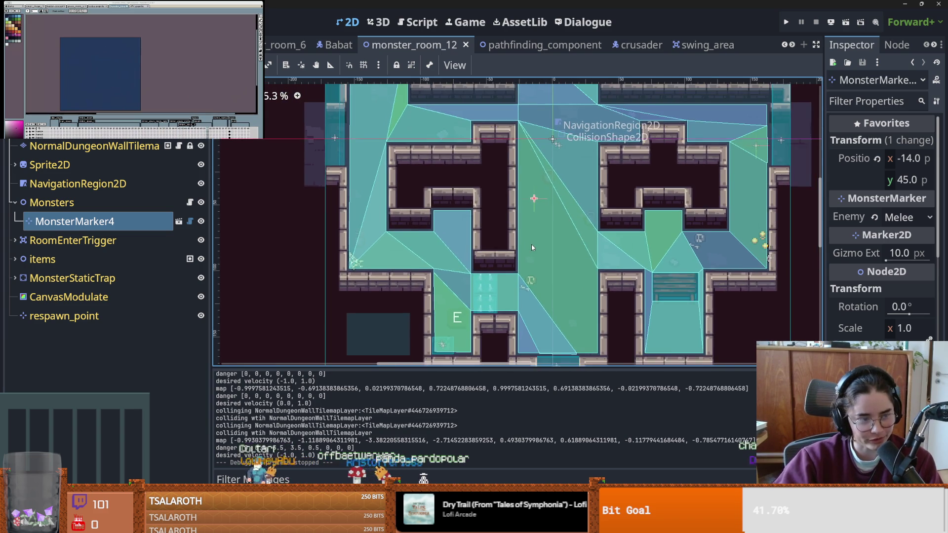
scroll(532, 244, up, 1)
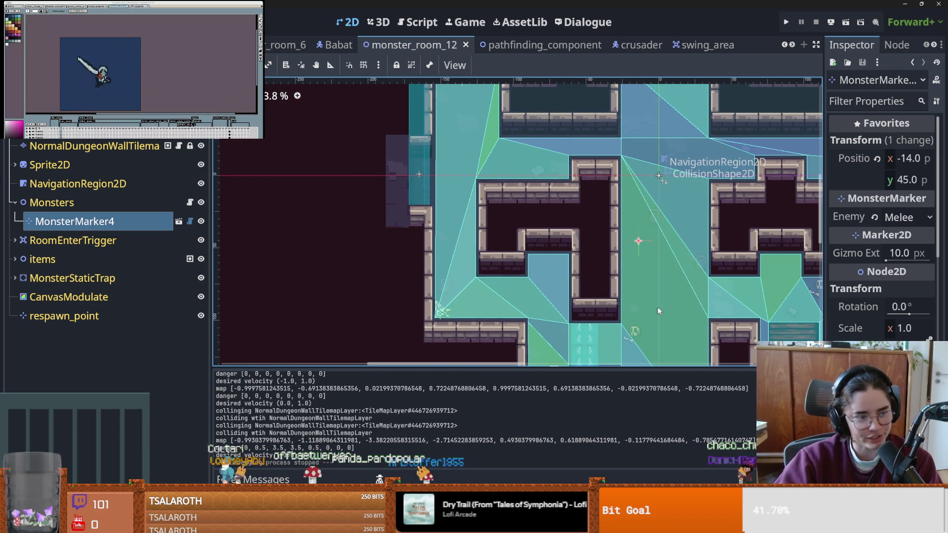
key(ctrl+s)
scroll(662, 297, down, 1)
scroll(671, 282, up, 1)
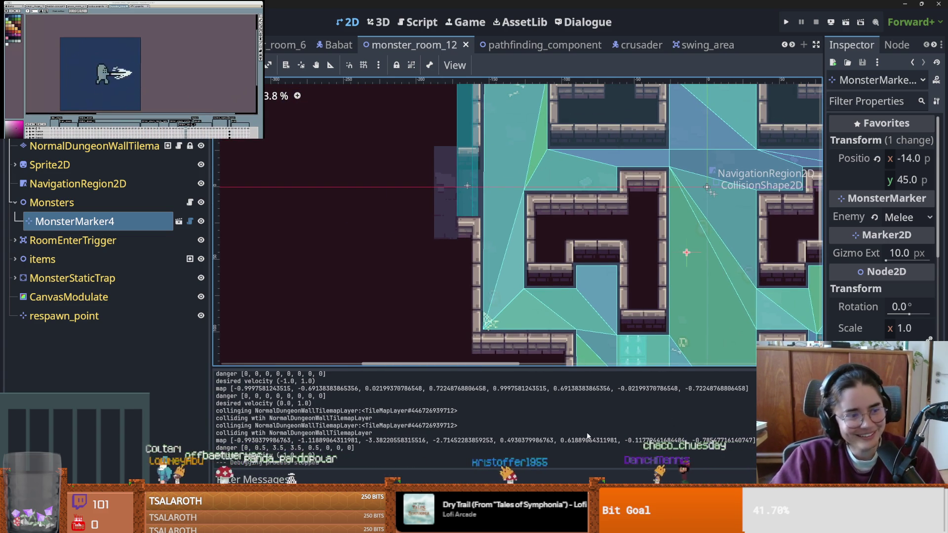
scroll(622, 237, down, 4)
key(ctrl+s)
scroll(535, 258, down, 3)
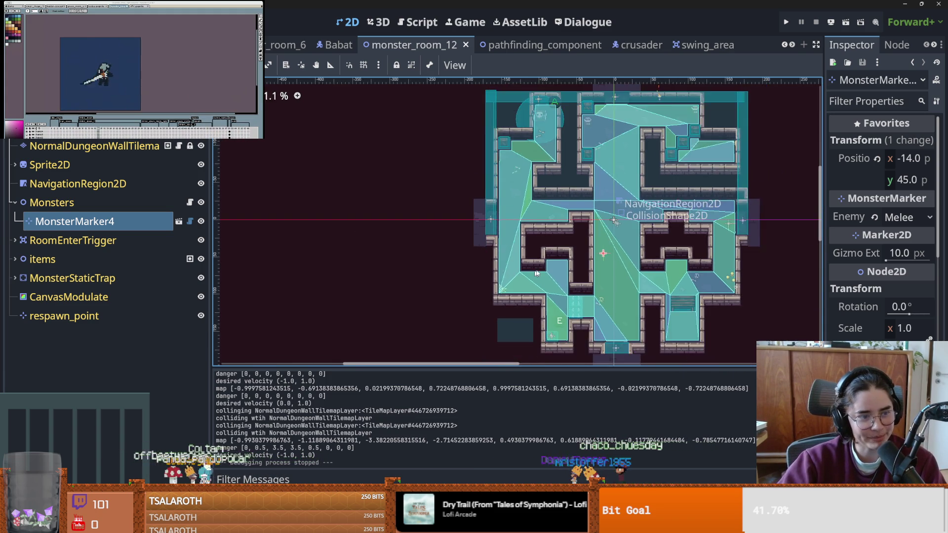
scroll(530, 275, up, 2)
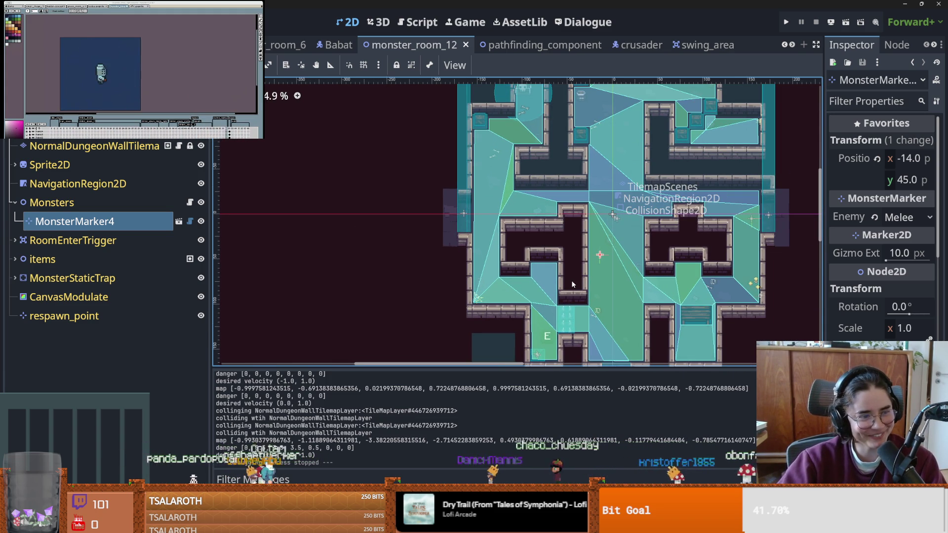
scroll(565, 216, right, 3)
key(ctrl+s)
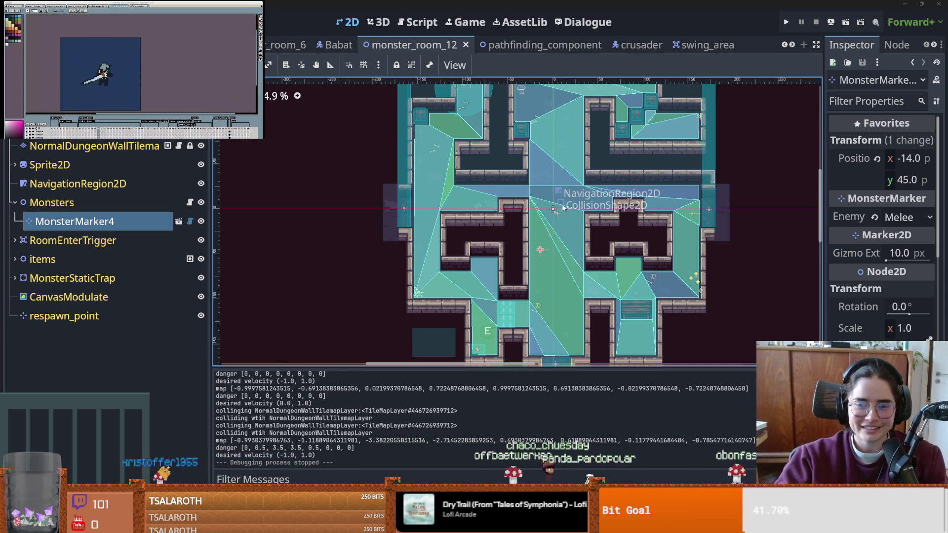
- Save monster_room_12, pan around the room, and duplicate MonsterMarker4
key(ctrl+s)
scroll(592, 227, up, 3)
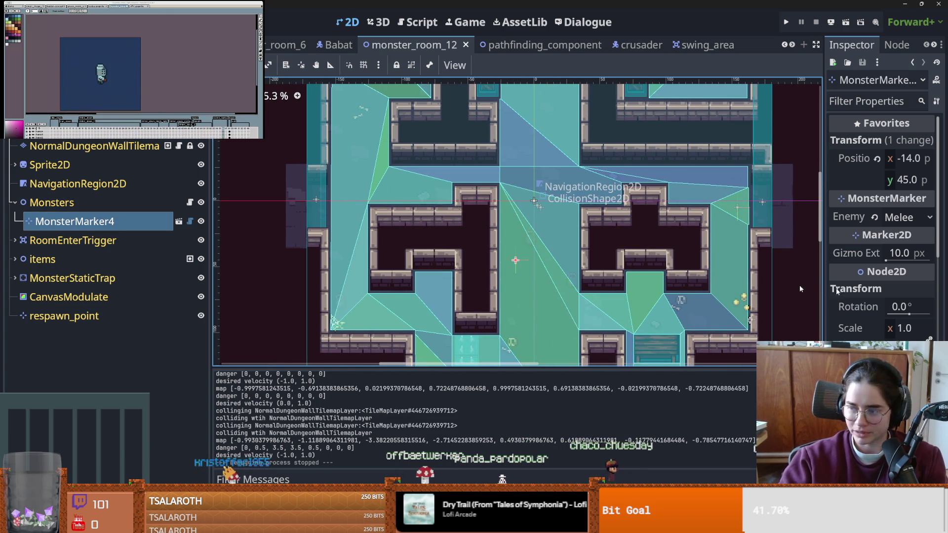
scroll(401, 222, down, 1)
scroll(401, 222, right, 3)
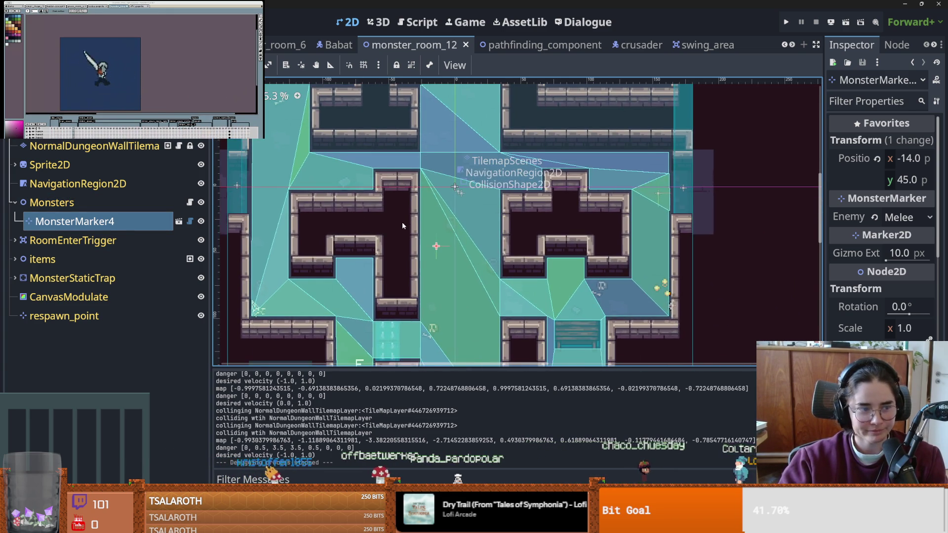
scroll(336, 233, down, 2)
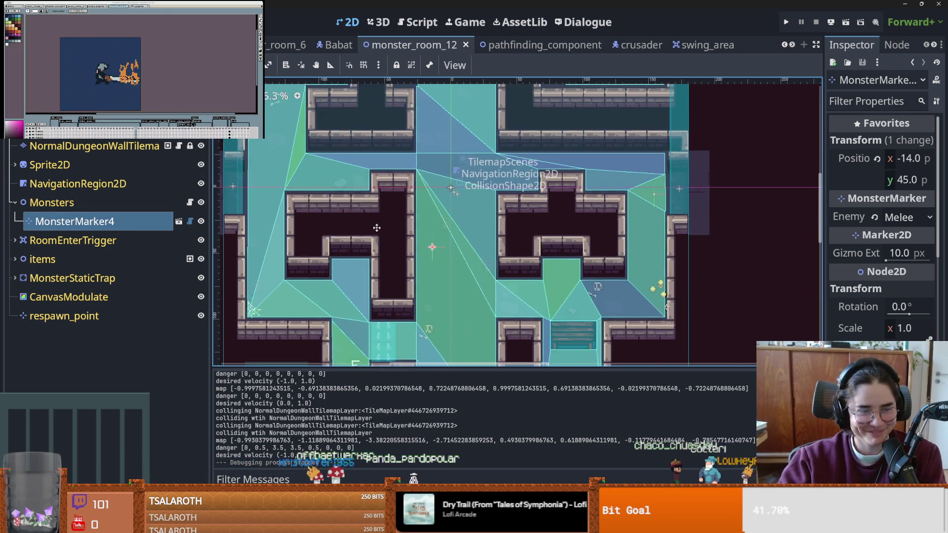
key(ctrl+d)
- Move MonsterMarker5 up, then duplicate it into MonsterMarker6 set to Archer
mouse_move(410, 241)
mouse_down()
mouse_move(411, 154)
mouse_move(557, 115)
mouse_move(550, 115)
mouse_up()
key(ctrl+d)
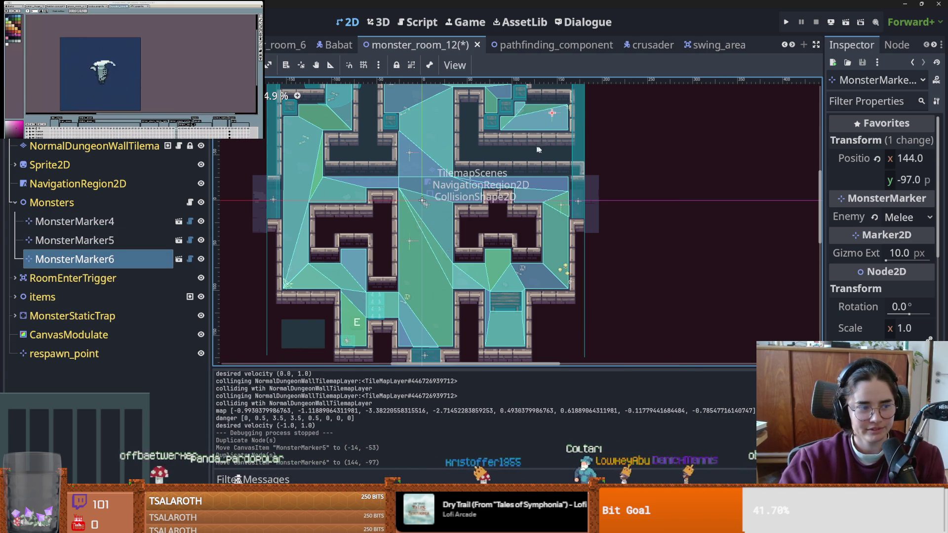
click(901, 217)
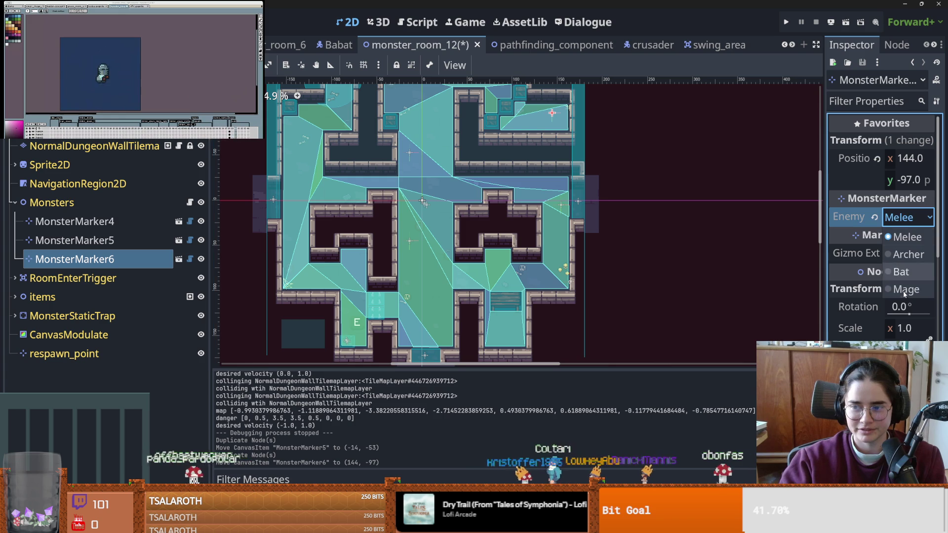
click(908, 254)
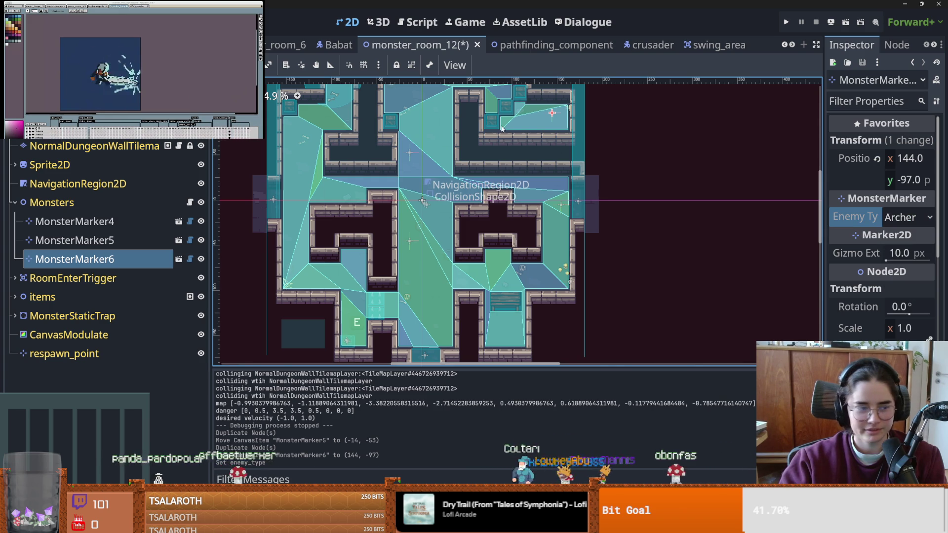
- Duplicate MonsterMarker7 to the lower area and MonsterMarker8 to the room's left side
key(ctrl+d)
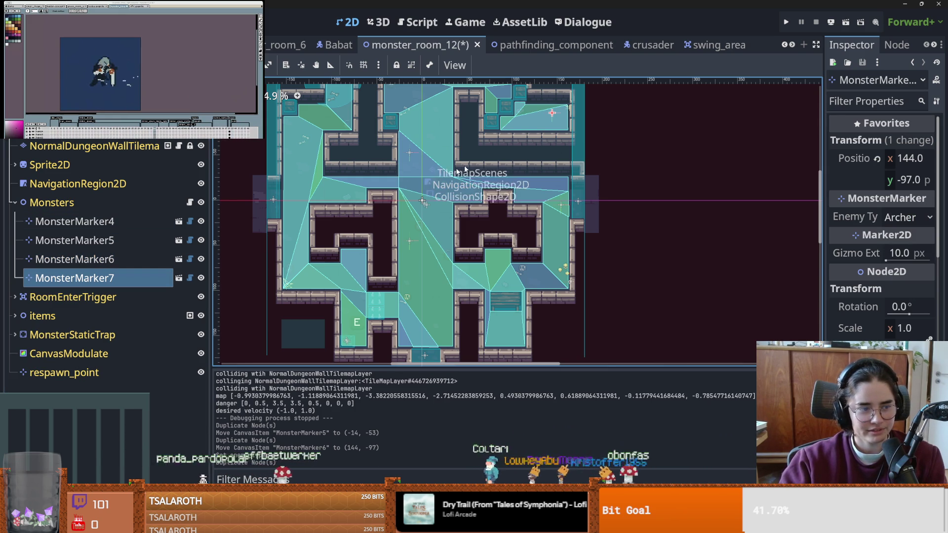
mouse_move(509, 330)
mouse_down()
mouse_move(276, 207)
mouse_move(306, 198)
mouse_up()
key(ctrl+d)
key(ctrl+z)
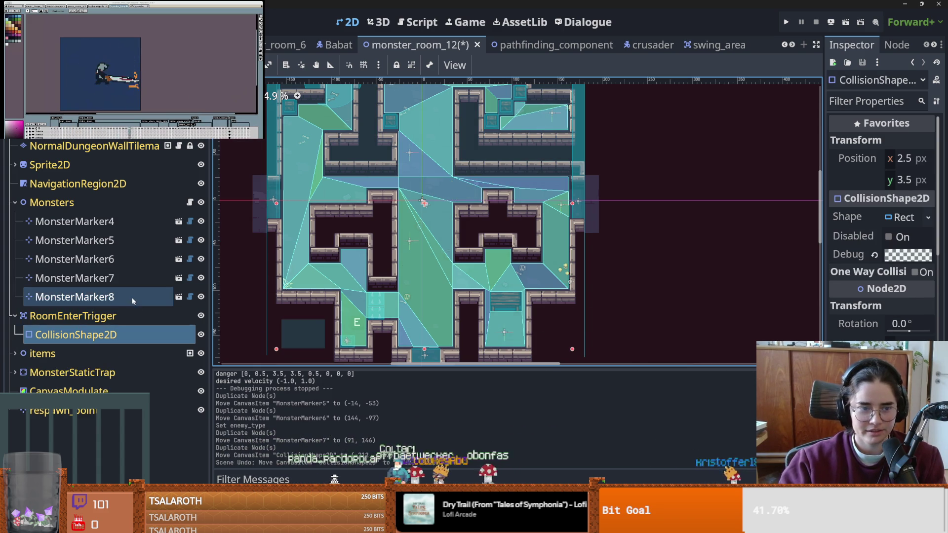
click(132, 299)
mouse_move(506, 333)
mouse_down()
mouse_move(370, 220)
mouse_move(295, 189)
mouse_up()
- Make MonsterMarker8 a Bat enemy and save the scene
click(907, 217)
click(897, 271)
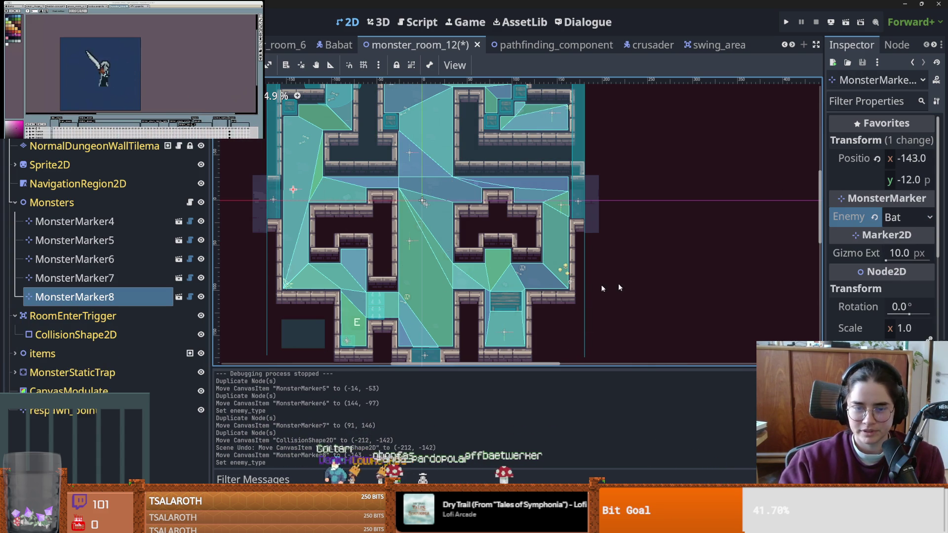
key(ctrl+s)
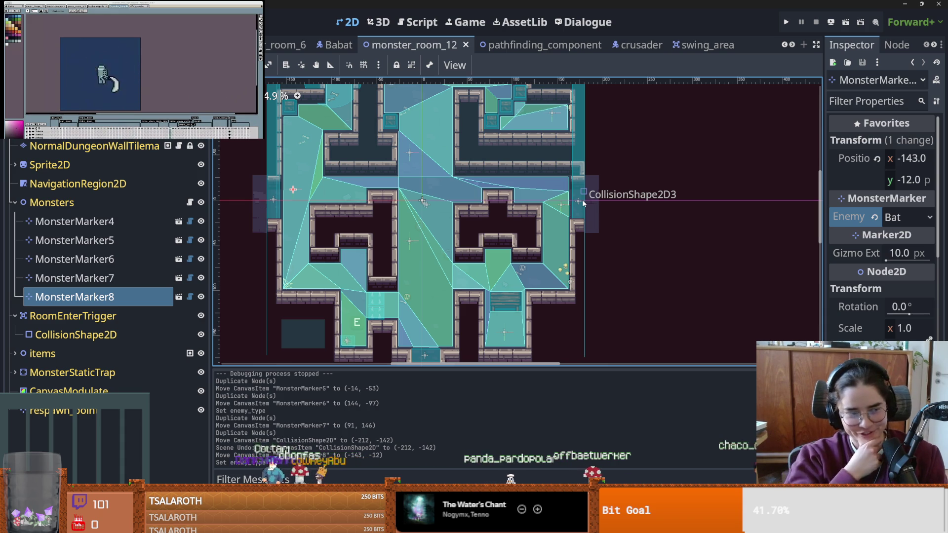
key(ctrl+s)
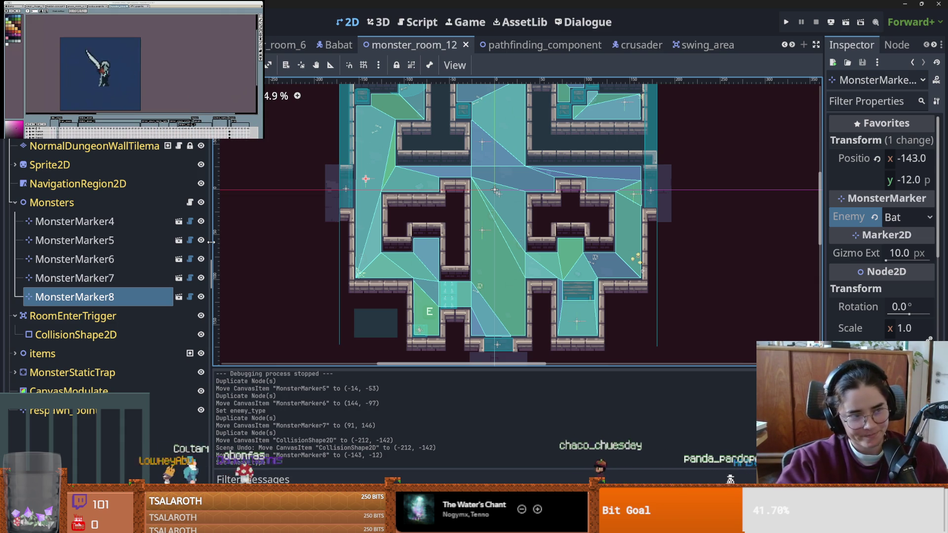
- Nudge MonsterMarker8 slightly right, save, and select MonsterMarker4 to review its settings
scroll(506, 250, up, 2)
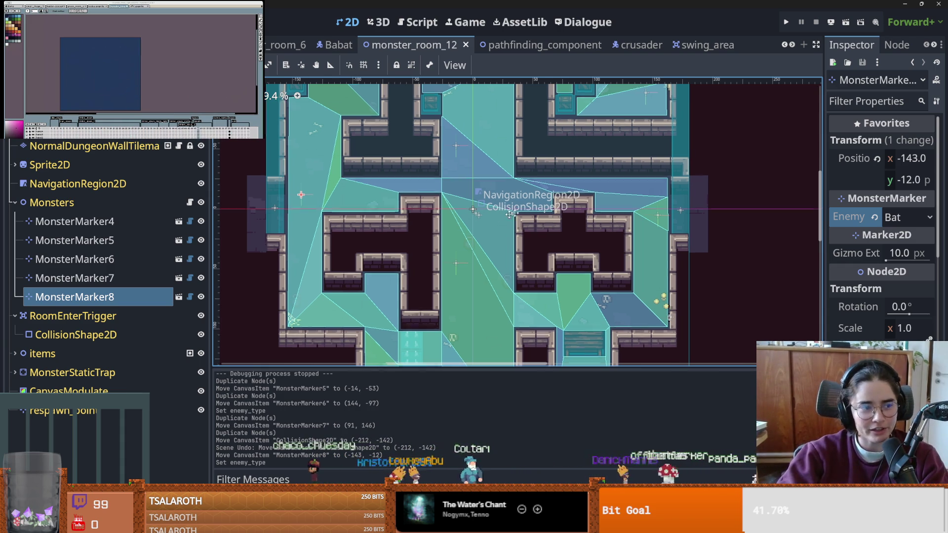
scroll(400, 218, left, 3)
key(ctrl+s)
scroll(398, 211, up, 1)
drag(398, 195, 406, 195)
key(ctrl+s)
scroll(409, 207, up, 1)
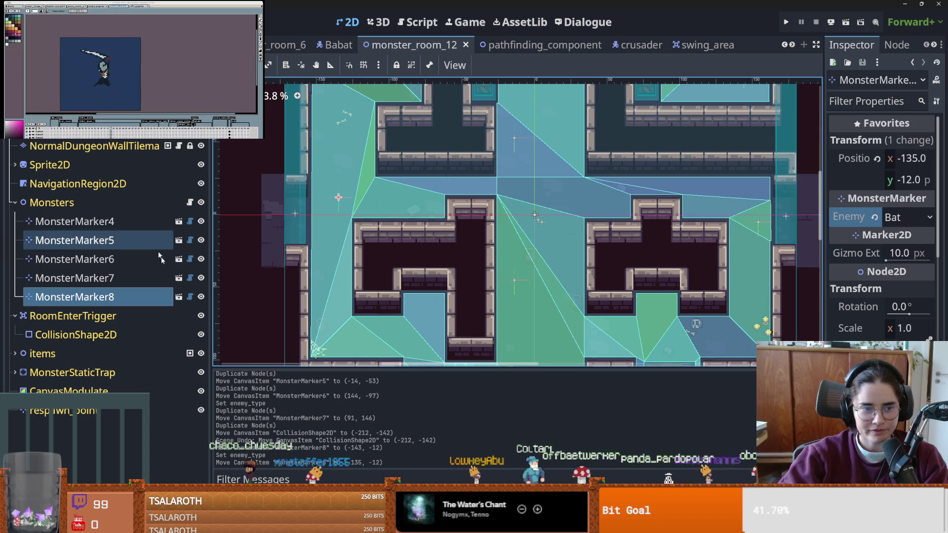
click(143, 221)
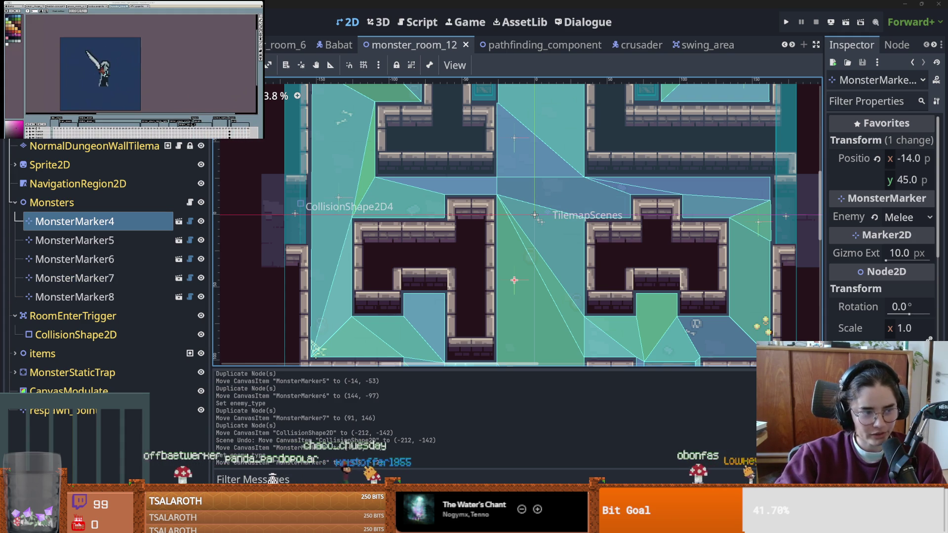
- Look over the room while saving repeatedly, then launch the game with F5
scroll(483, 236, right, 3)
key(ctrl+s)
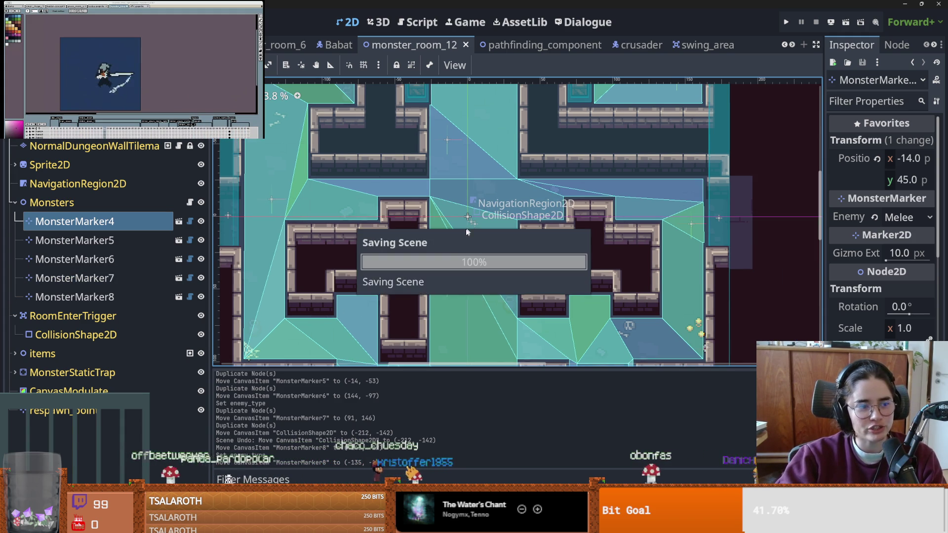
scroll(483, 233, down, 1)
key(ctrl+s)
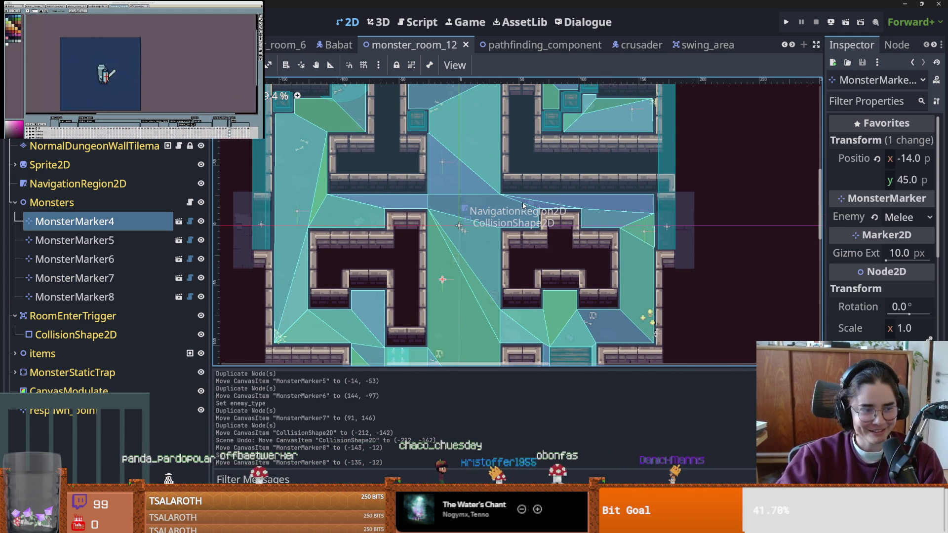
scroll(563, 251, down, 1)
key(ctrl+s)
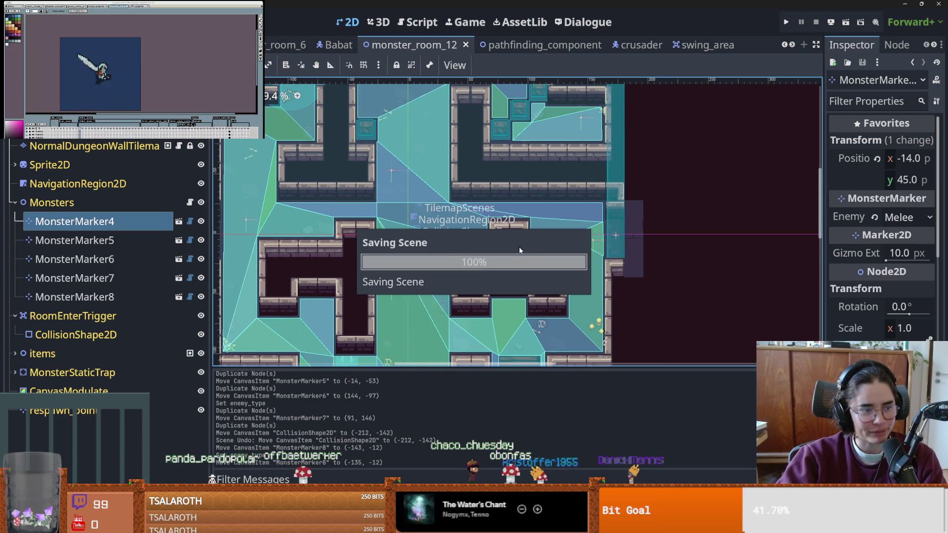
scroll(519, 247, right, 3)
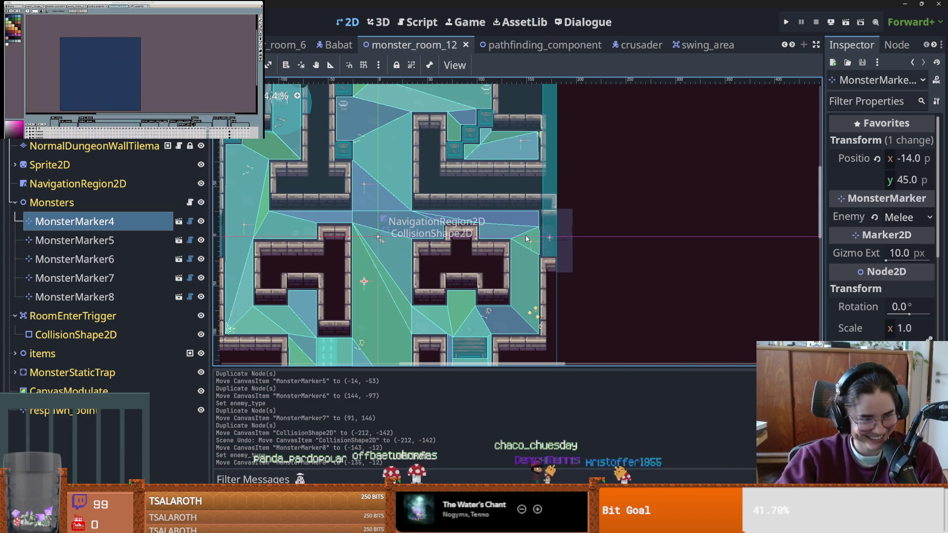
scroll(494, 243, left, 2)
key(F5)
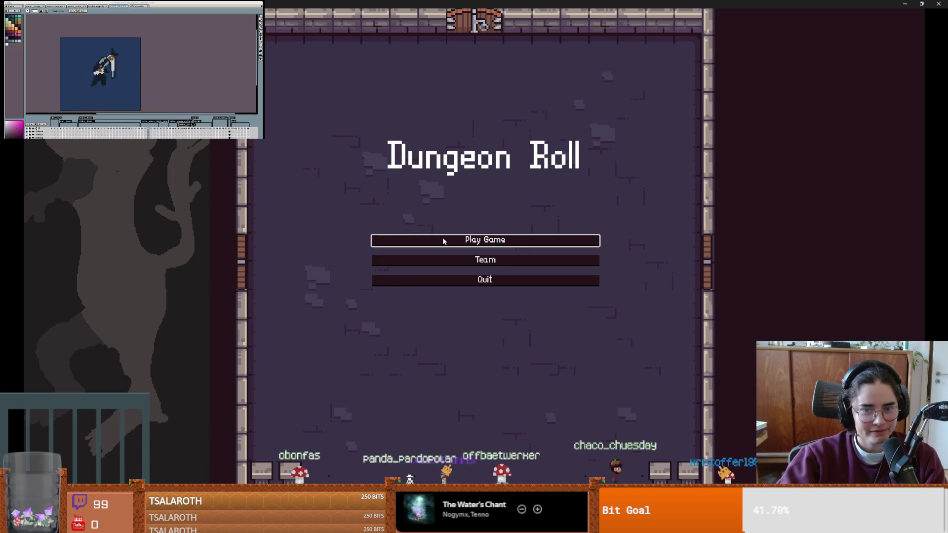
- Start a Crusader run, enter the skull default room, then shrink the game window
click(444, 241)
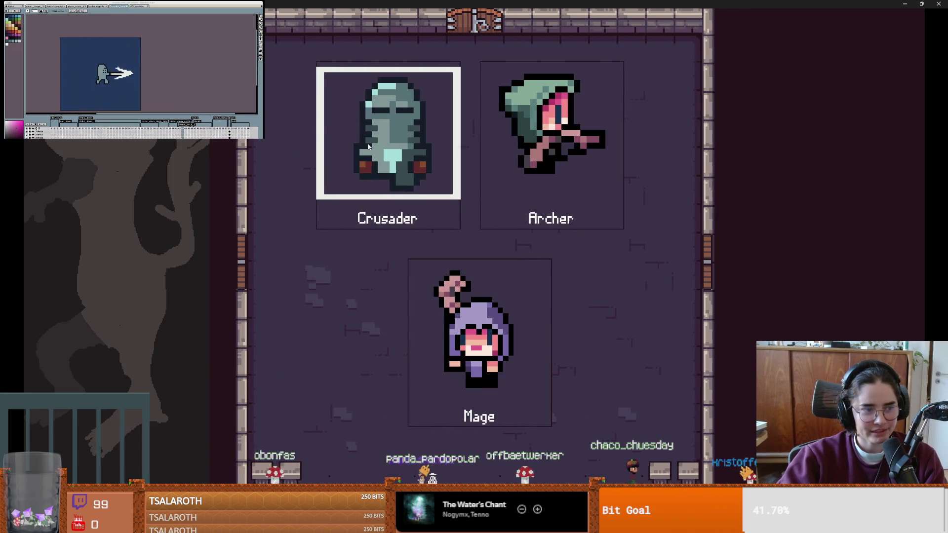
key(Return)
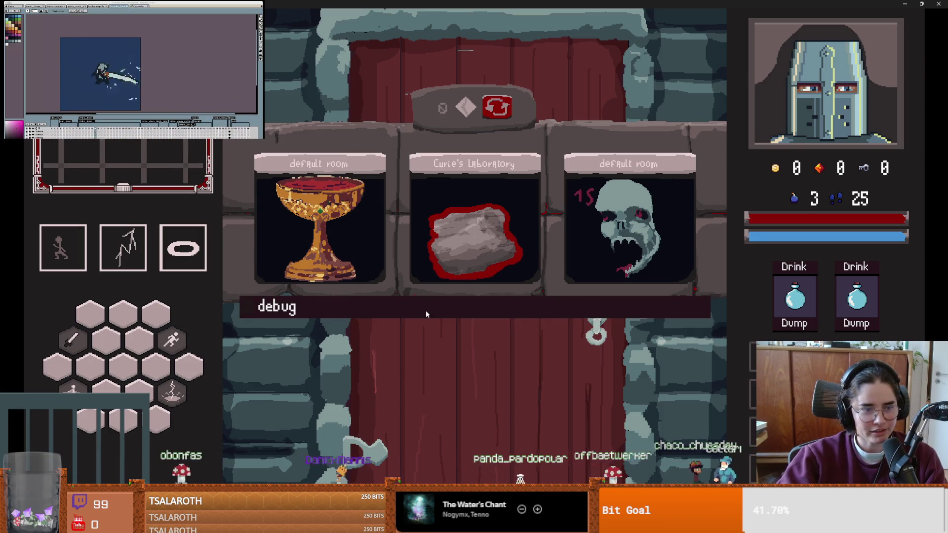
click(425, 311)
click(380, 302)
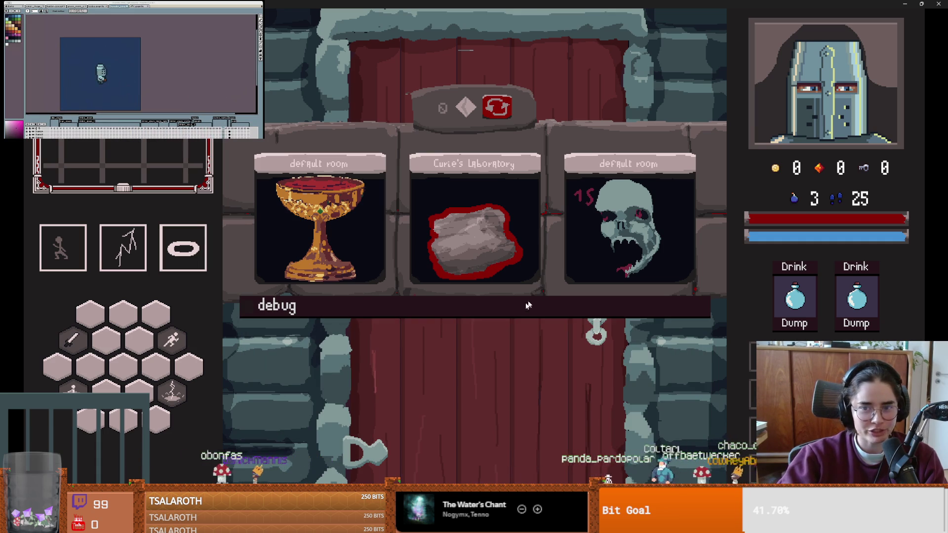
click(598, 245)
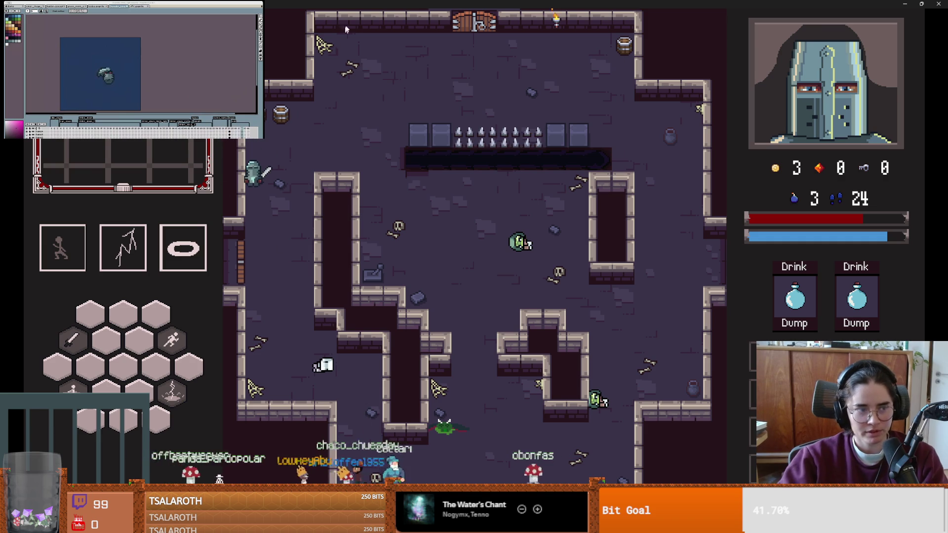
drag(390, 4, 390, 167)
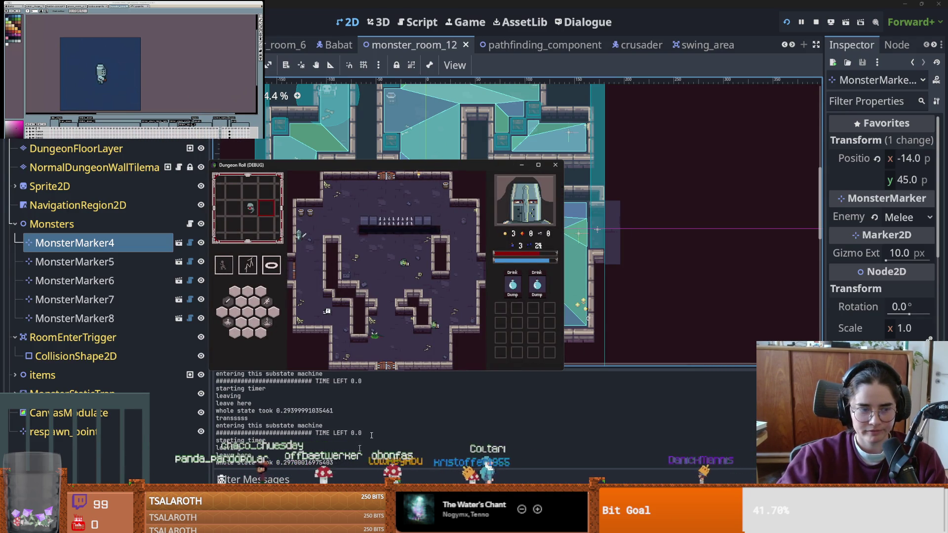
- Maximize the game, skip the locked left door, and take the top door into the next room
click(540, 166)
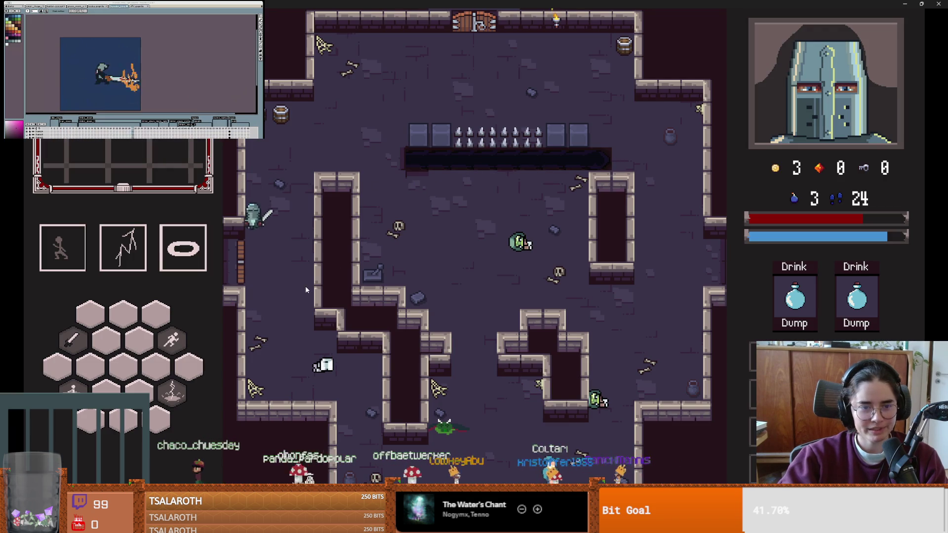
key(s)
key(e)
click(525, 293)
key(w)
key(d)
key(space)
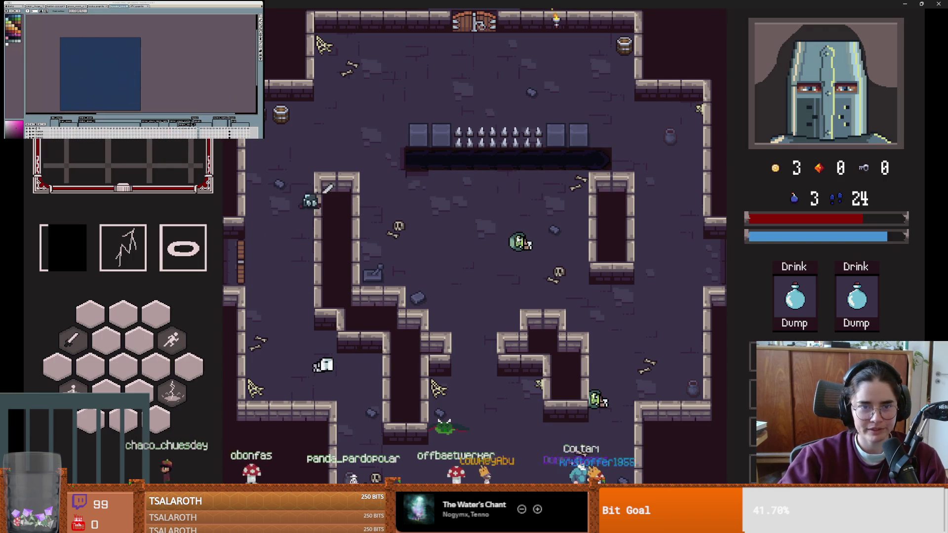
key(w)
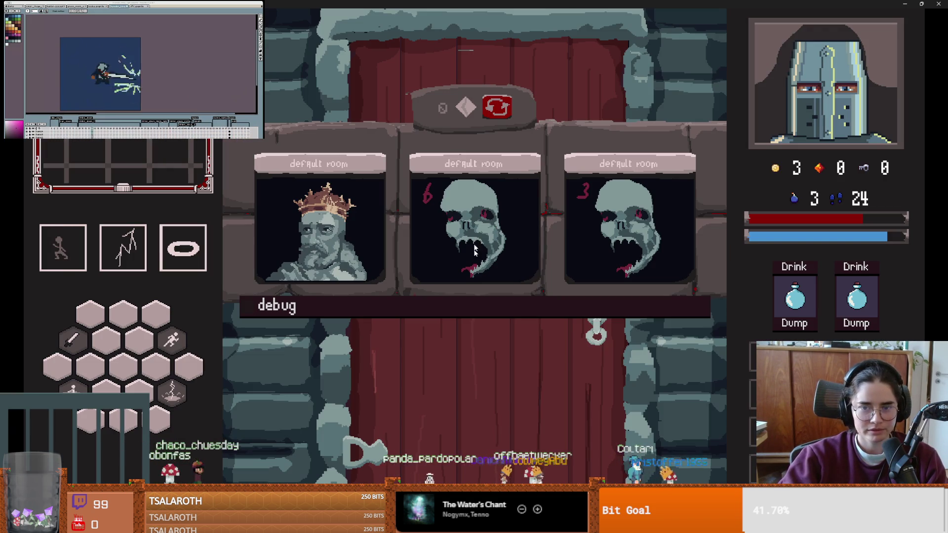
click(474, 250)
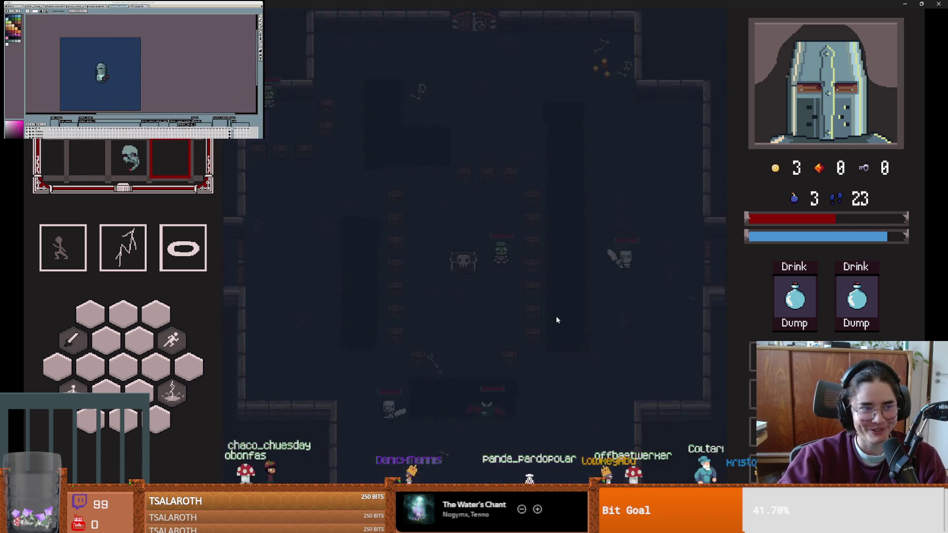
- Fight the skeletons with sword and lightning while moving across the top of the room
key(d)
key(w)
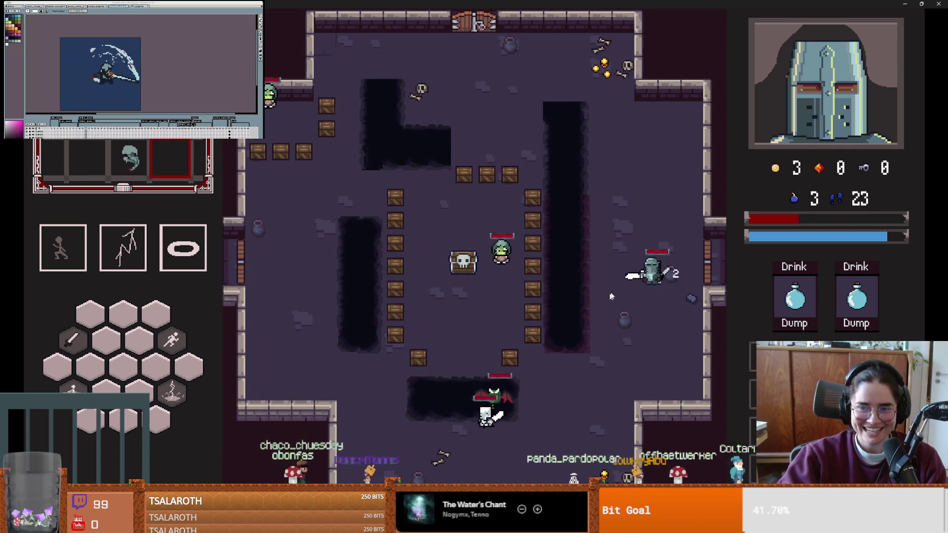
click(662, 233)
key(w)
key(space)
right_click(662, 233)
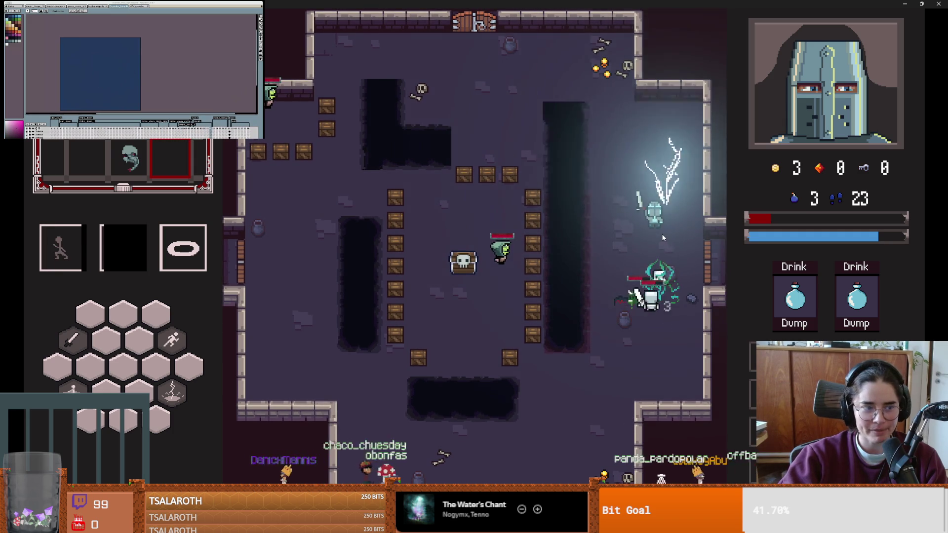
key(w)
key(w)
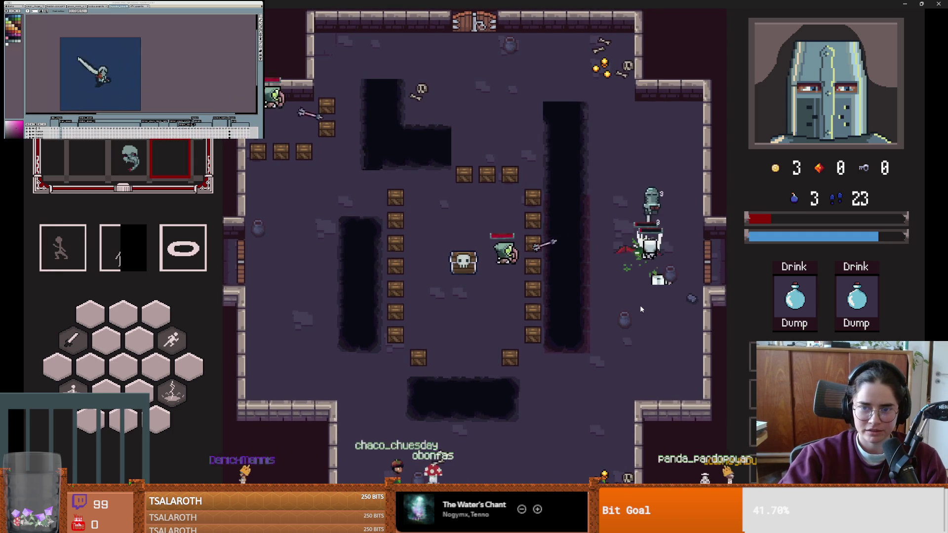
key(a)
key(a)
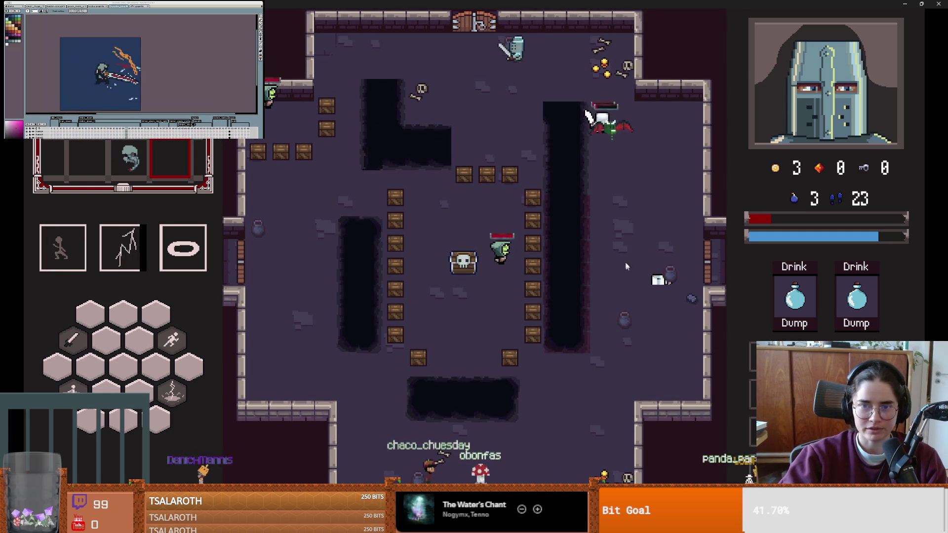
right_click(596, 189)
key(a)
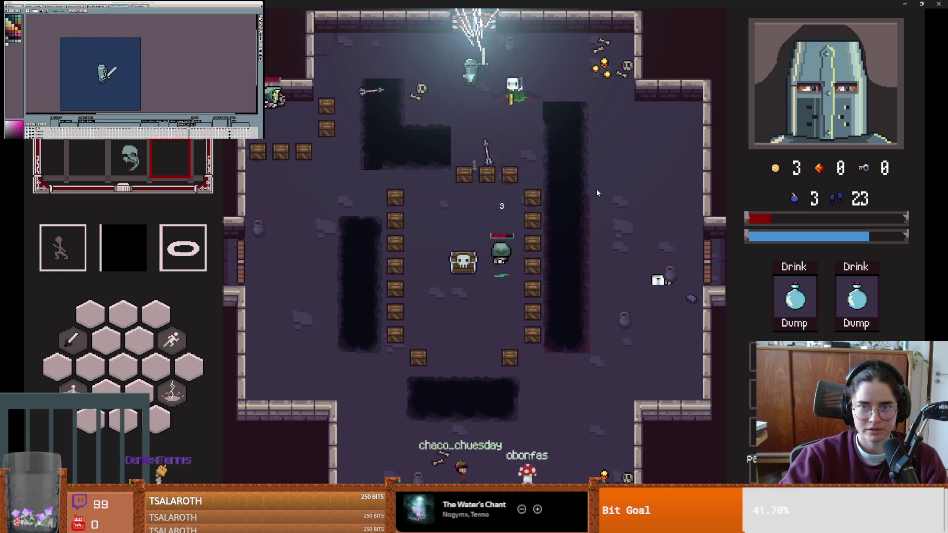
key(s)
key(d)
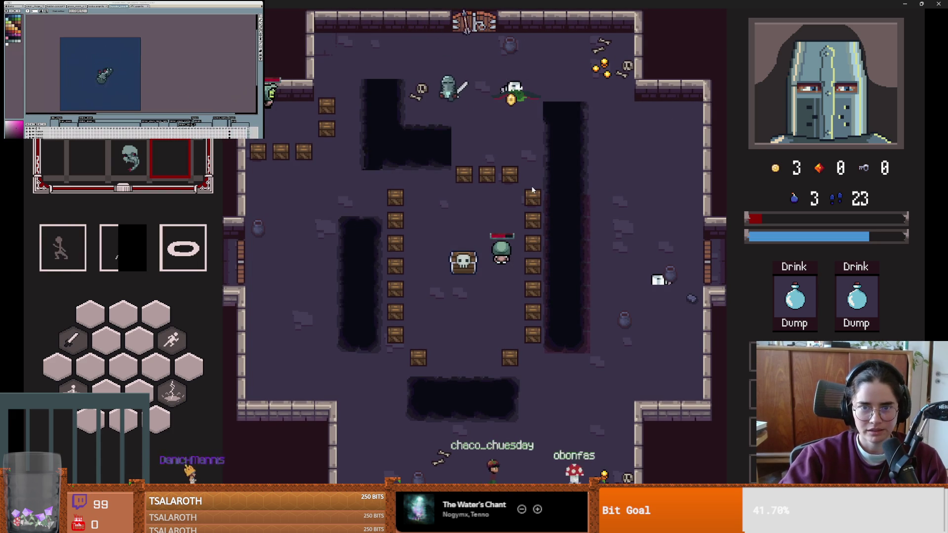
- Smash the crates below, strike the enemy there with lightning, and collect the gold
click(501, 238)
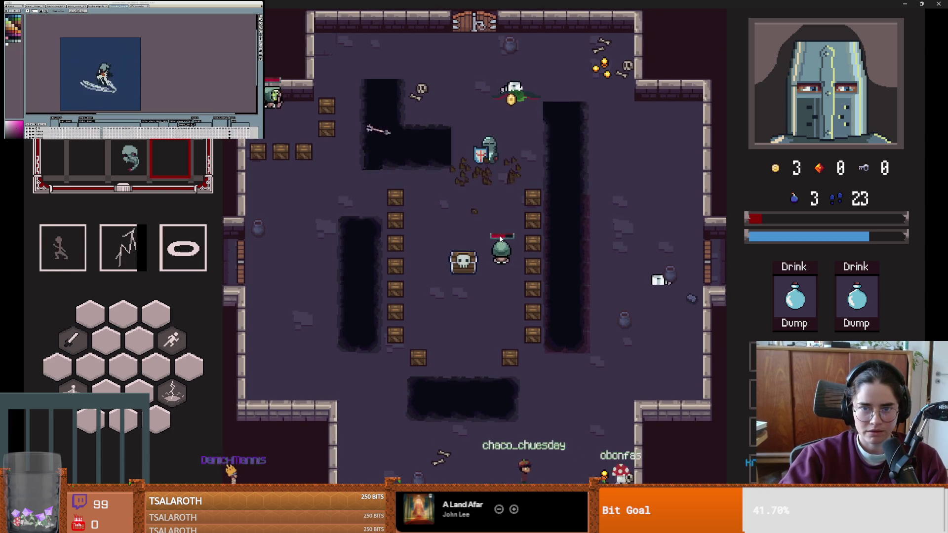
key(s)
right_click(500, 238)
key(s)
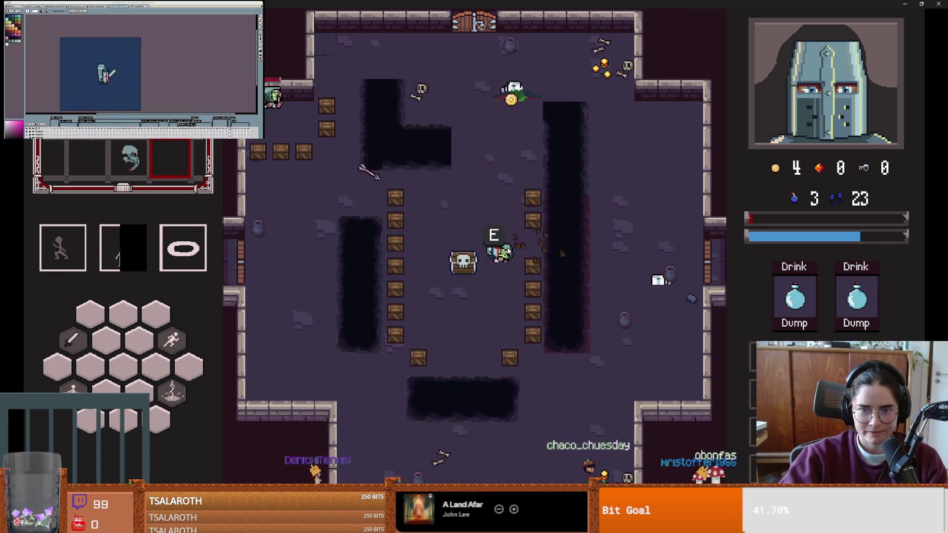
key(a)
key(w)
key(a)
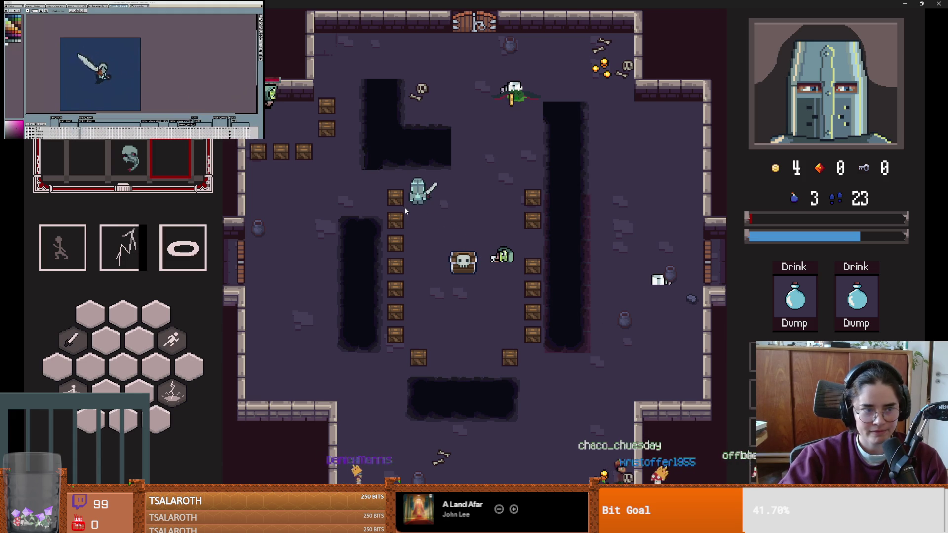
- Smash the remaining left and top-left crates, grab the gold, and shrink the game window
click(404, 210)
key(s)
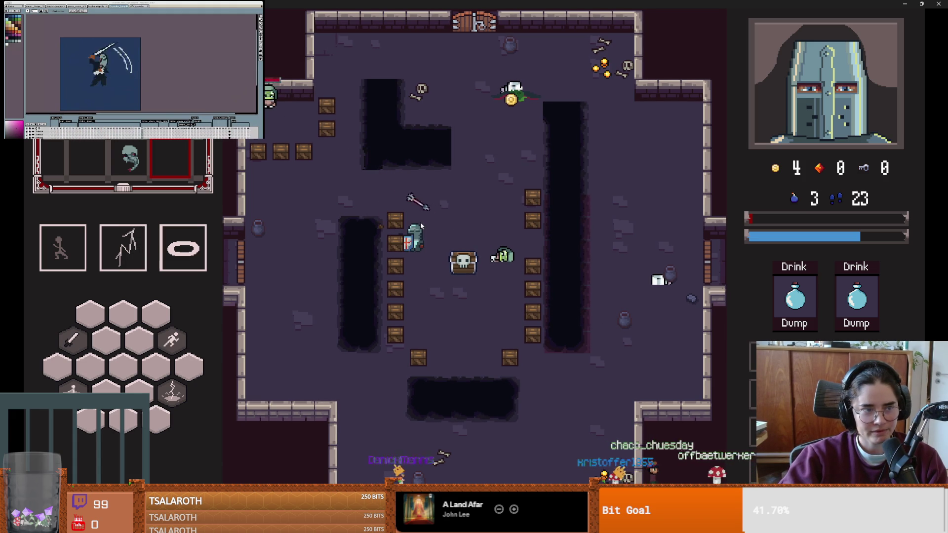
key(a)
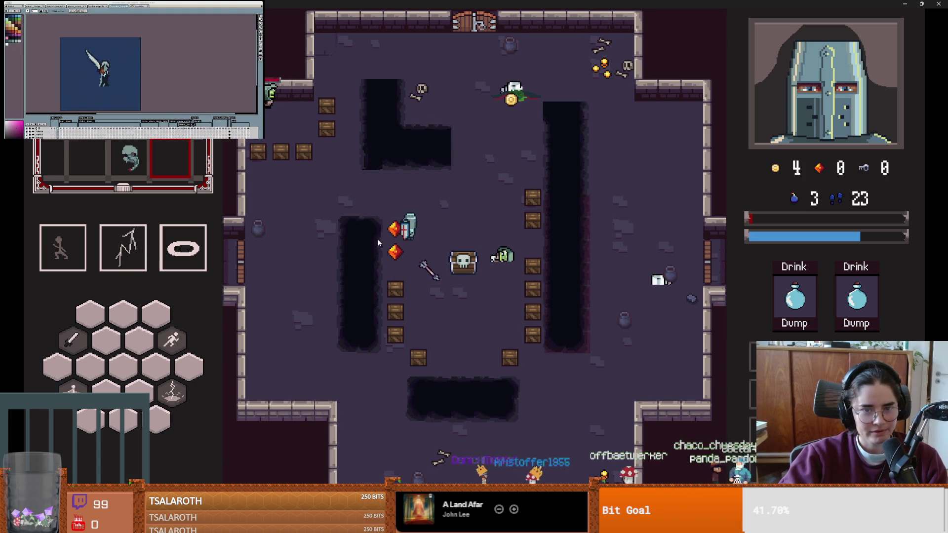
click(408, 302)
key(w)
key(a)
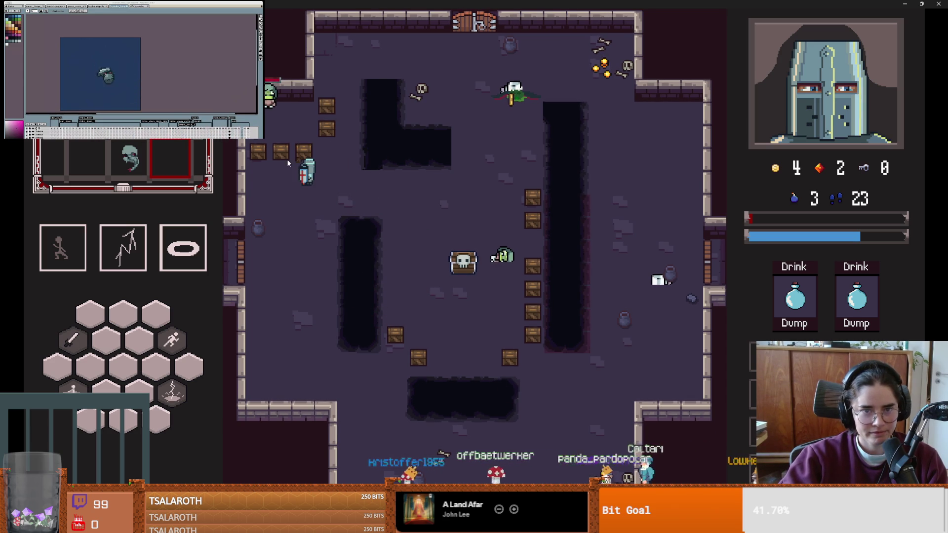
click(287, 159)
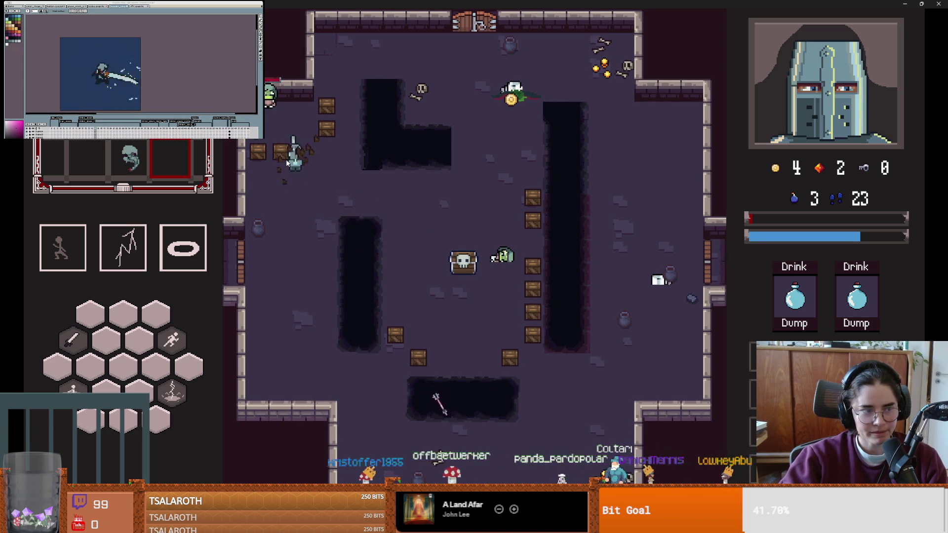
key(space)
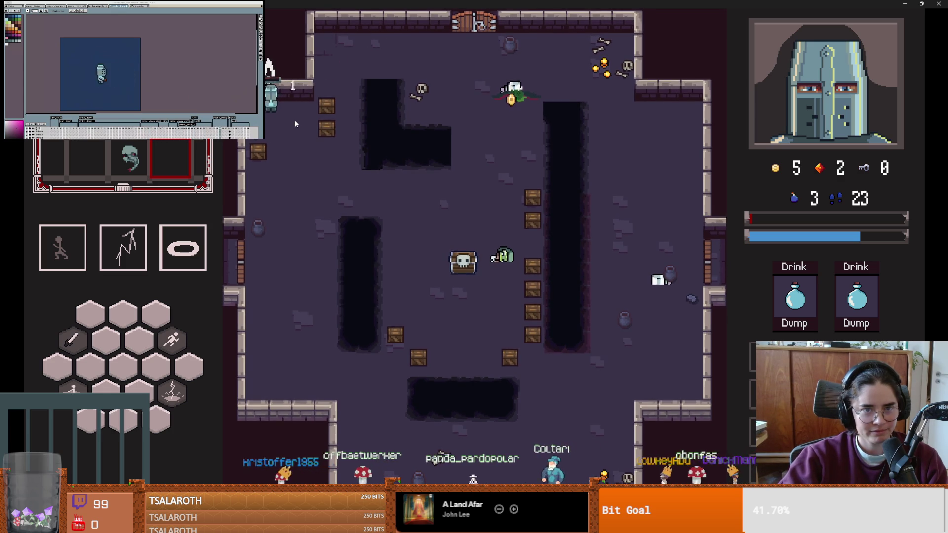
key(super+Down)
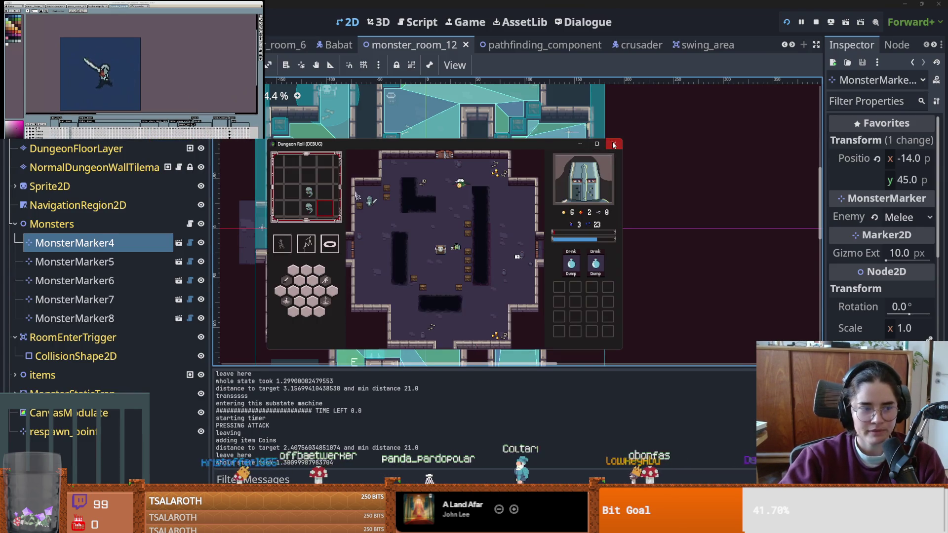
- Close the Dungeon Roll game window and save monster_room_12
click(613, 144)
scroll(366, 186, up, 1)
key(ctrl+s)
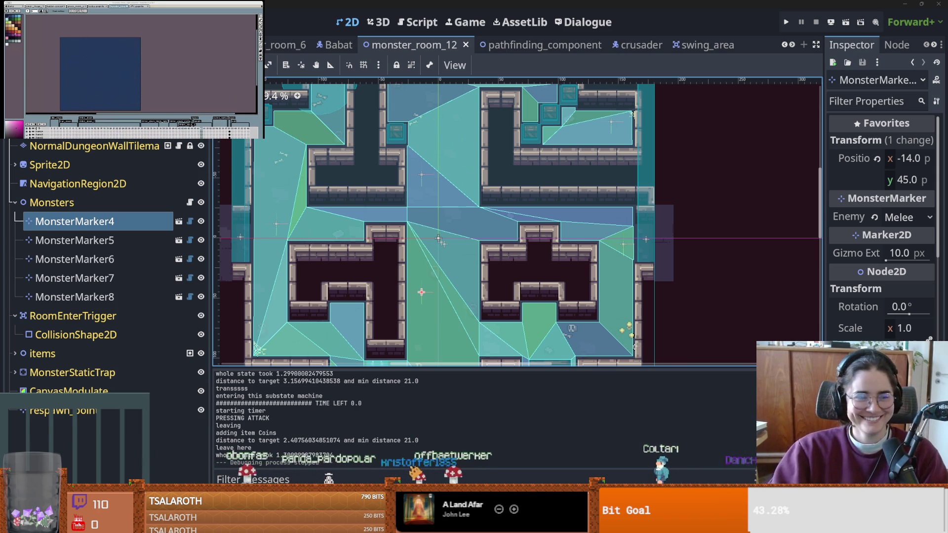
- Pan and zoom around the monster_room_12 canvas, saving the scene along the way
drag(464, 258, 546, 232)
scroll(532, 230, up, 2)
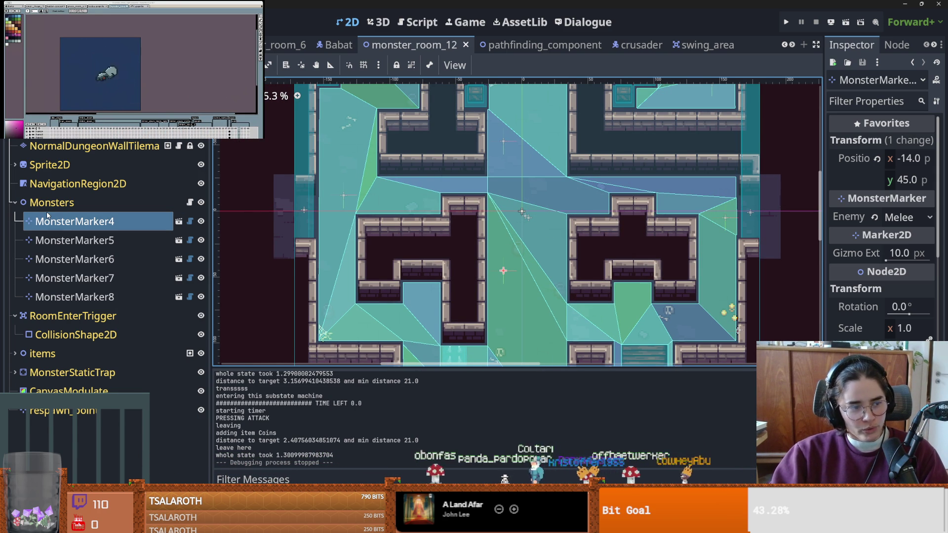
key(ctrl+s)
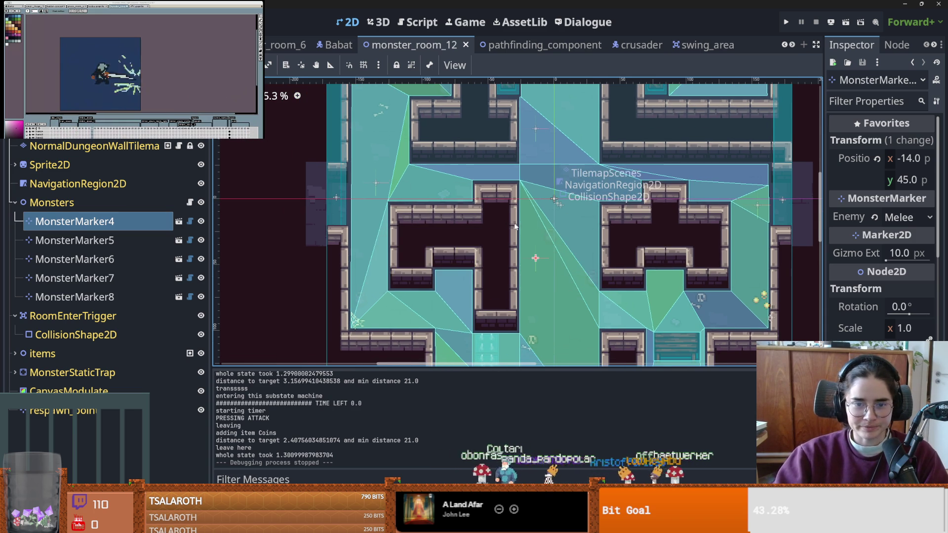
scroll(546, 205, down, 2)
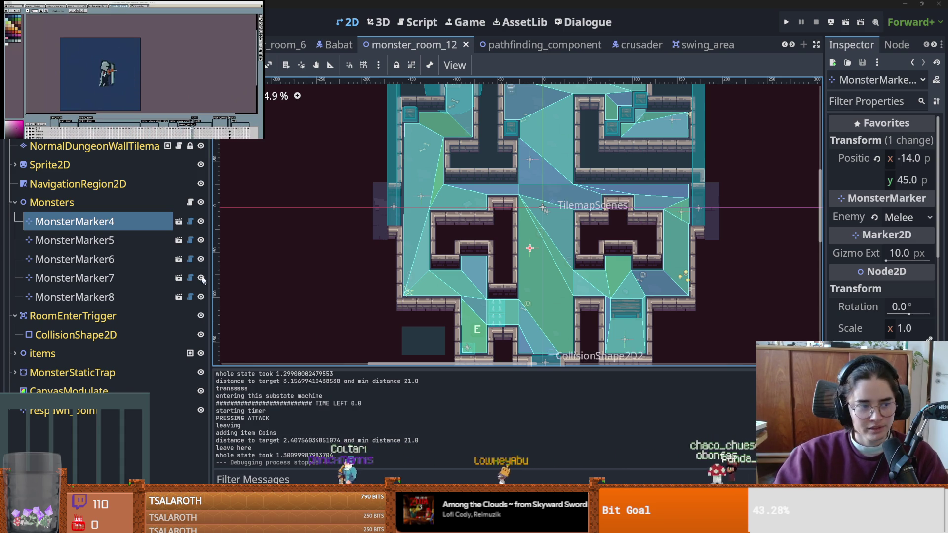
scroll(486, 316, up, 1)
drag(486, 315, 356, 274)
key(ctrl+s)
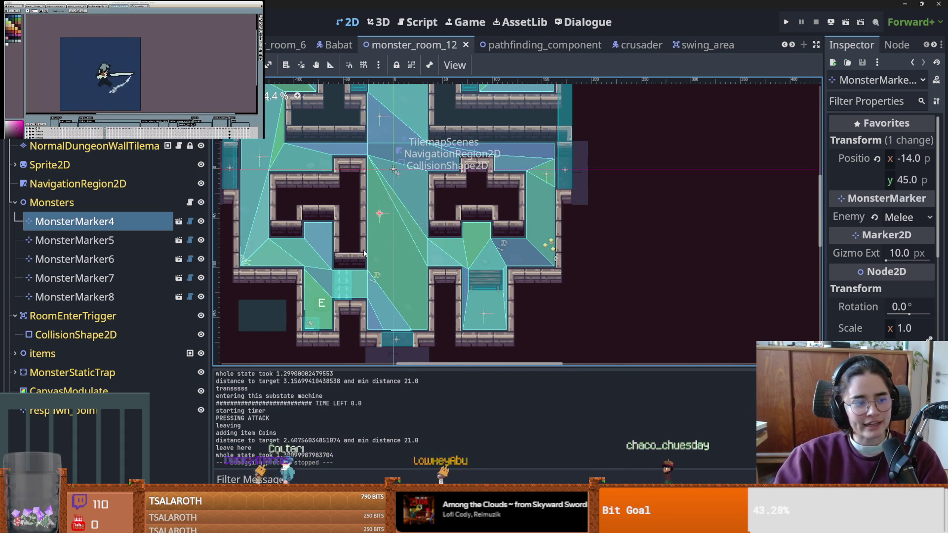
scroll(403, 218, up, 1)
key(ctrl+s)
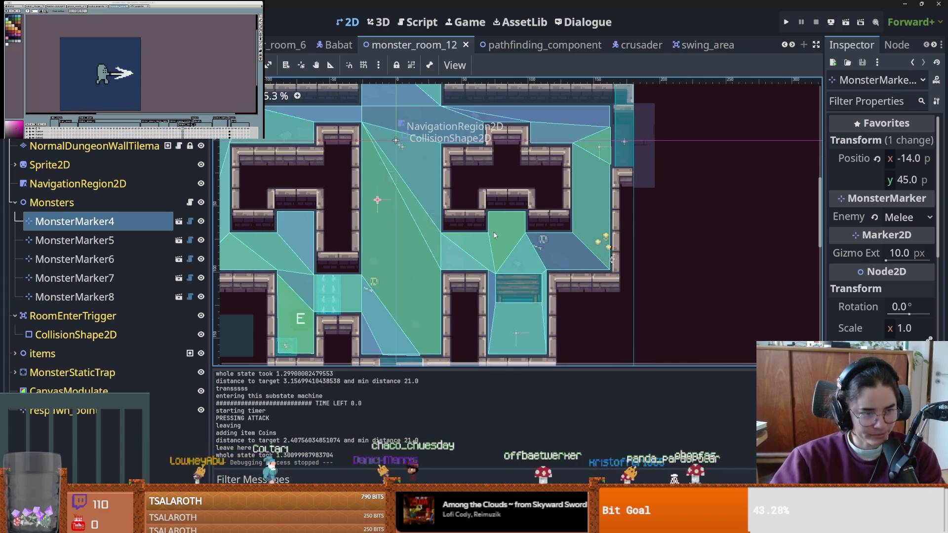
key(ctrl+s)
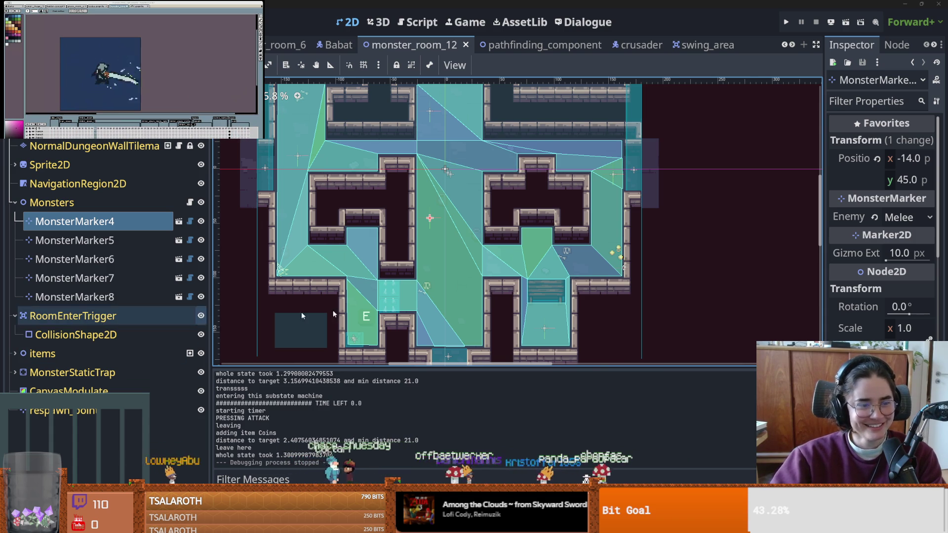
scroll(458, 294, up, 1)
key(ctrl+s)
scroll(459, 276, up, 1)
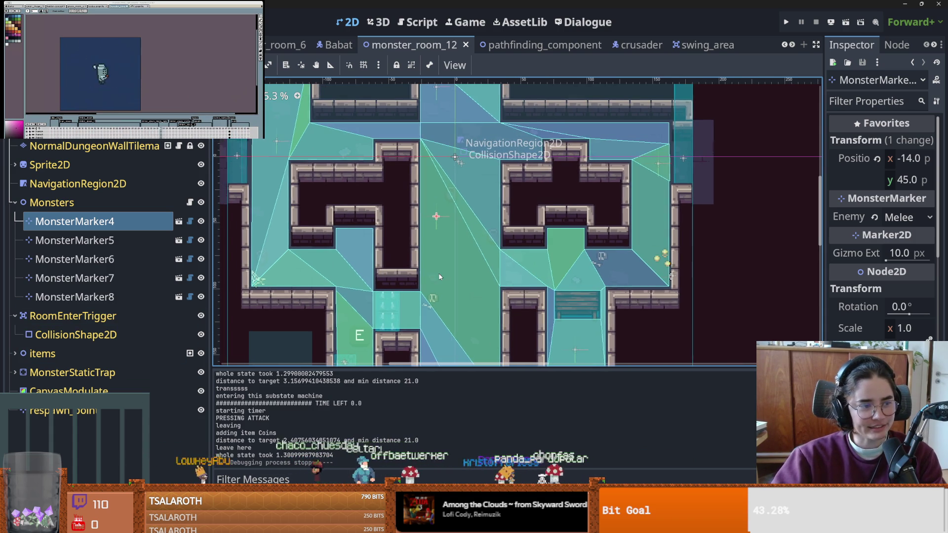
scroll(455, 257, right, 2)
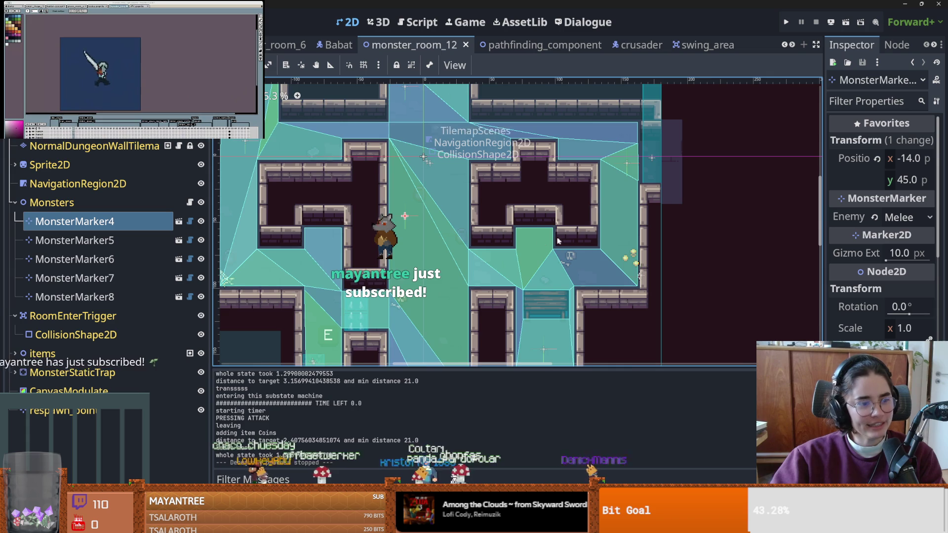
scroll(559, 237, down, 2)
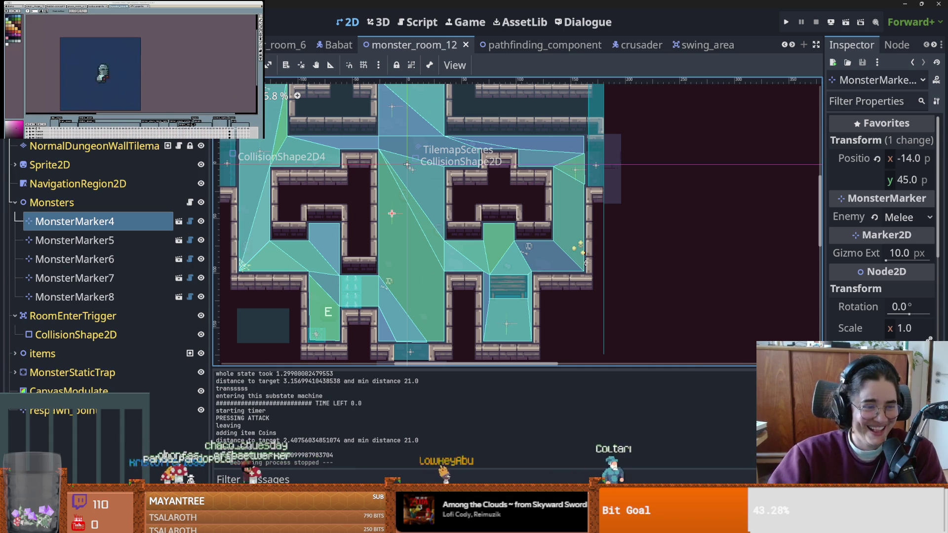
scroll(393, 269, up, 2)
key(ctrl+s)
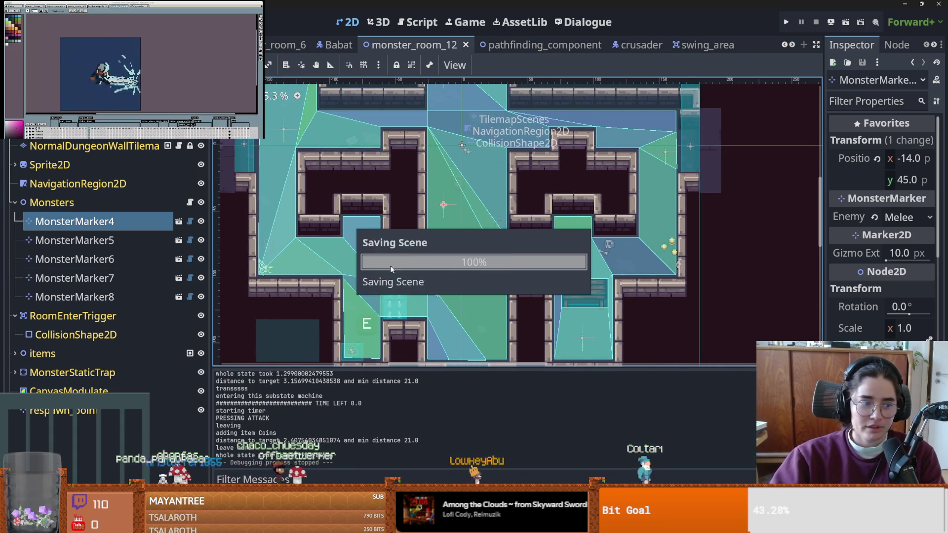
- Drag MonsterMarker4 to position (0, 37) and save monster_room_12
drag(444, 205, 461, 196)
key(ctrl+s)
scroll(463, 237, down, 1)
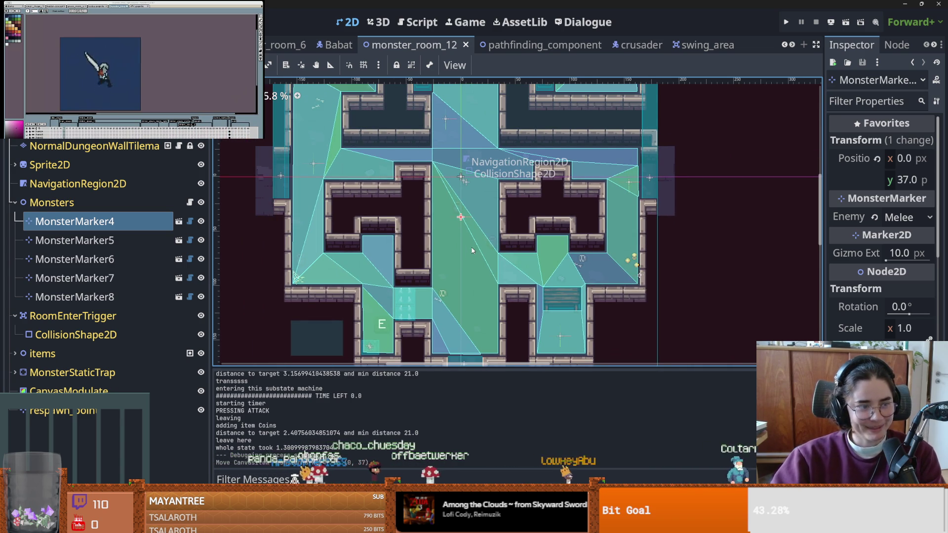
scroll(469, 225, up, 1)
key(ctrl+s)
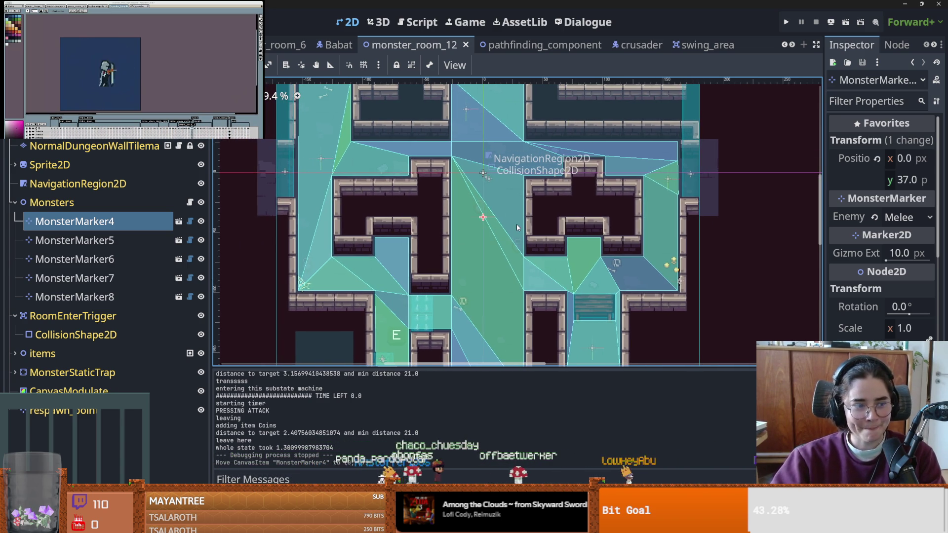
drag(521, 230, 567, 241)
key(ctrl+s)
scroll(567, 240, down, 2)
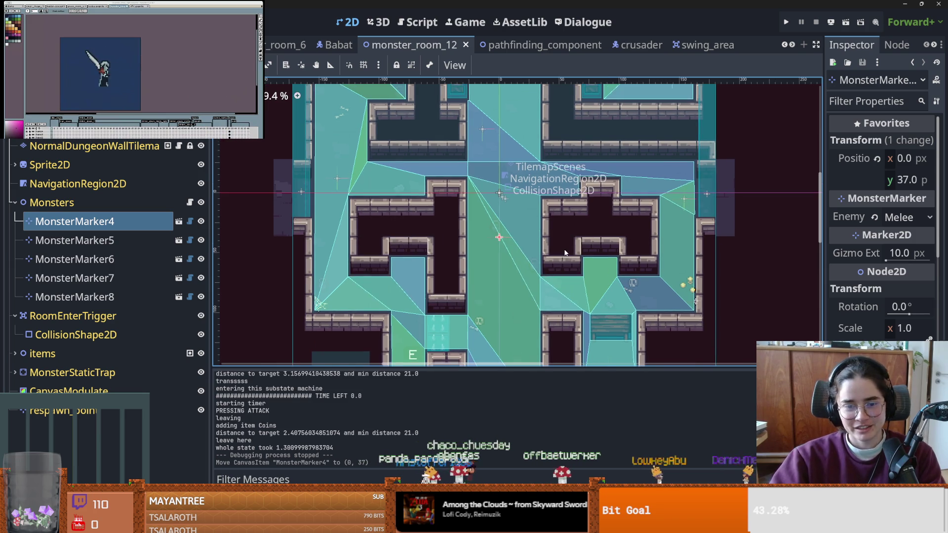
- Open the Debugger Errors list and jump to the death_state.gd:13 flushing-queries error
scroll(567, 241, right, 3)
click(306, 377)
double_click(445, 454)
scroll(445, 449, down, 3)
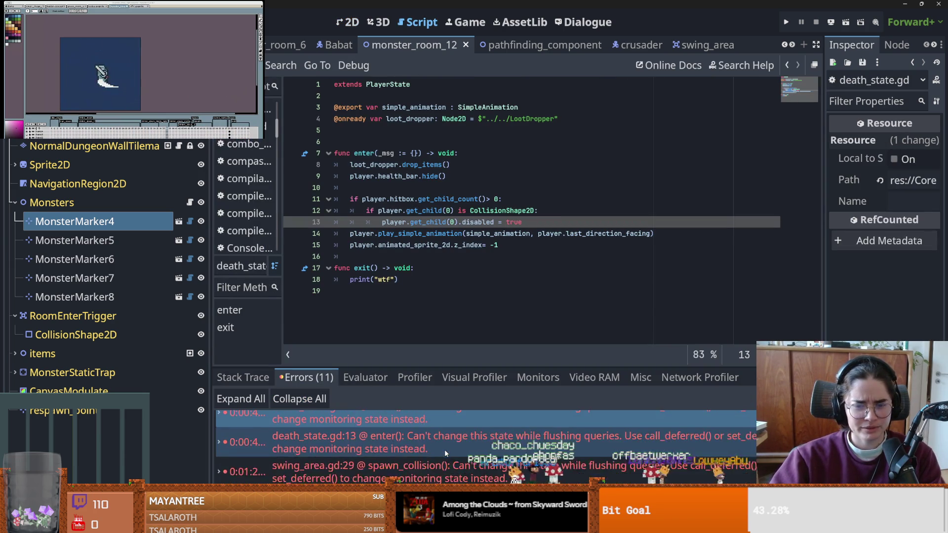
double_click(446, 449)
scroll(446, 450, down, 1)
click(446, 447)
key(ctrl+s)
- Review death_state.gd lines 10–13 and the get_child docs, then run the project
click(414, 301)
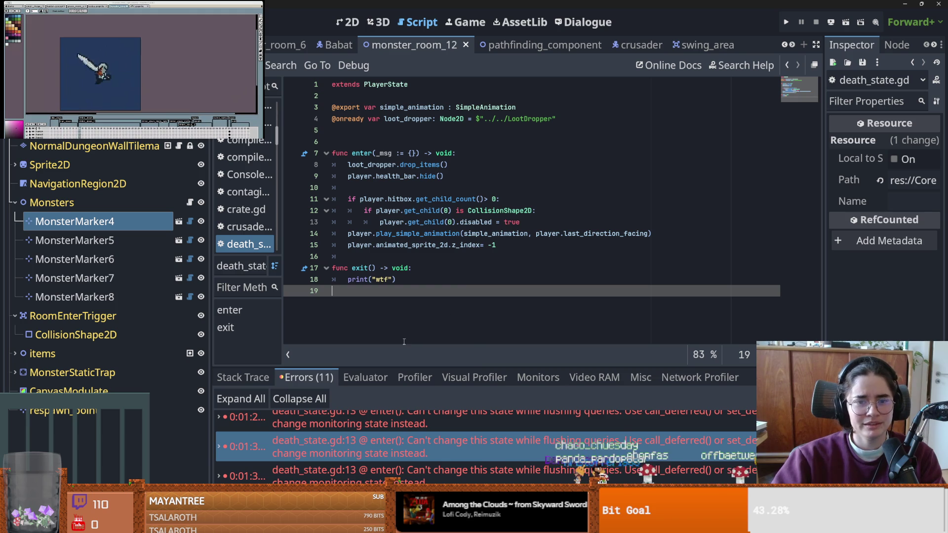
drag(282, 245, 322, 245)
key(ctrl+s)
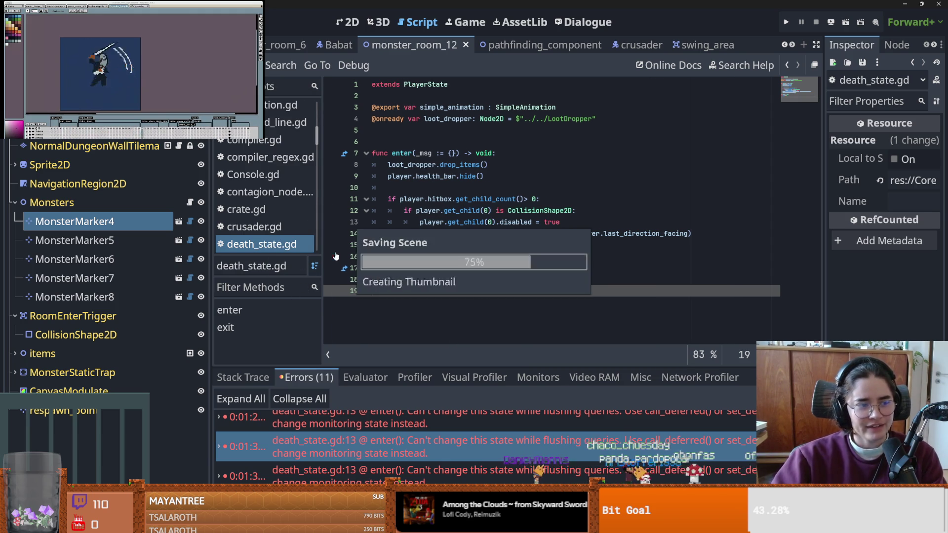
mouse_move(477, 212)
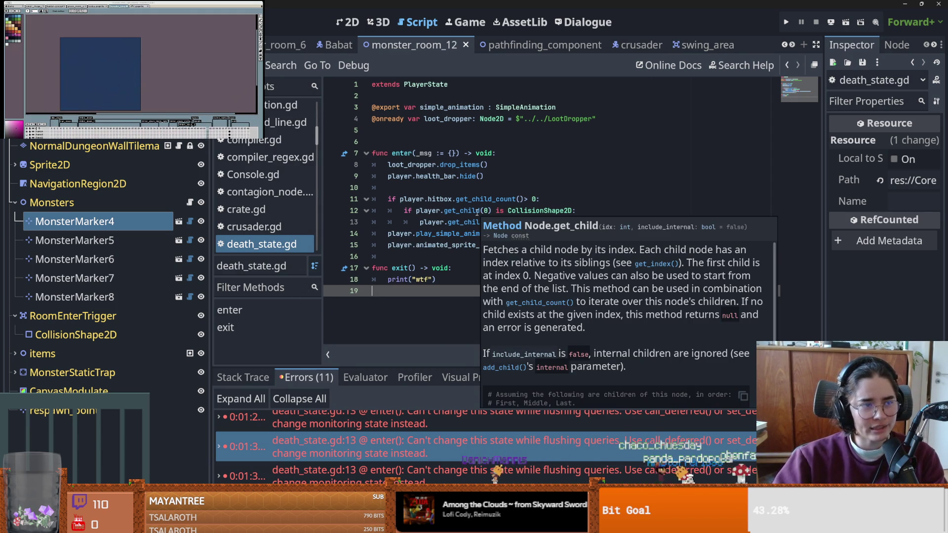
click(538, 185)
key(ctrl+s)
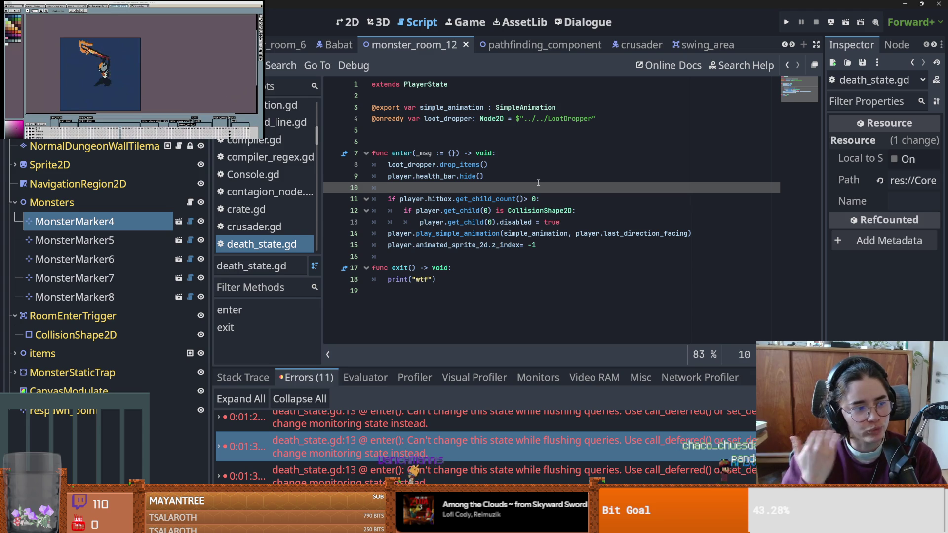
key(ctrl+s)
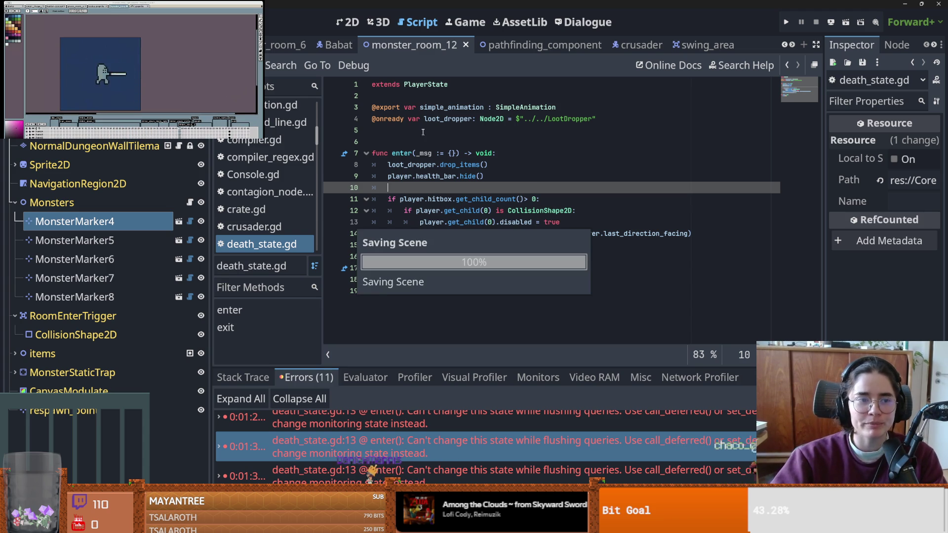
click(15, 203)
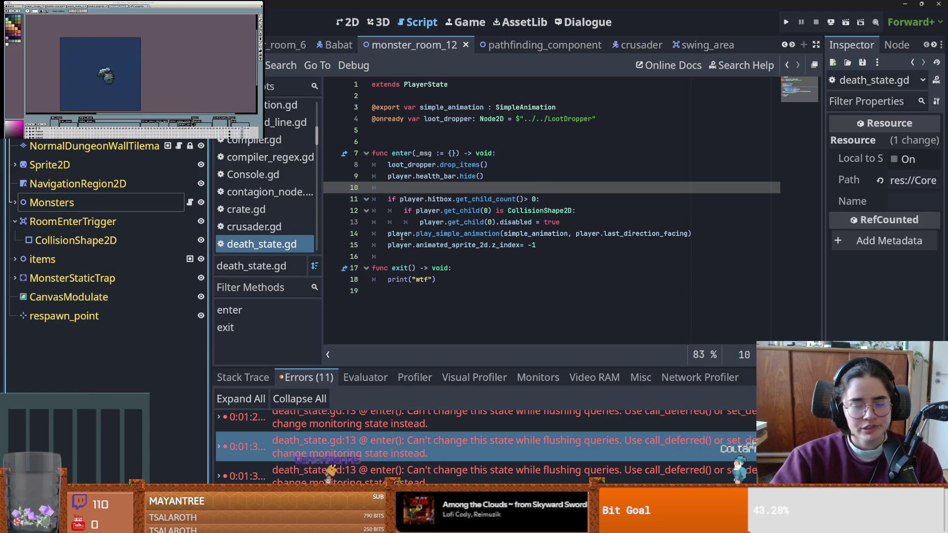
click(453, 223)
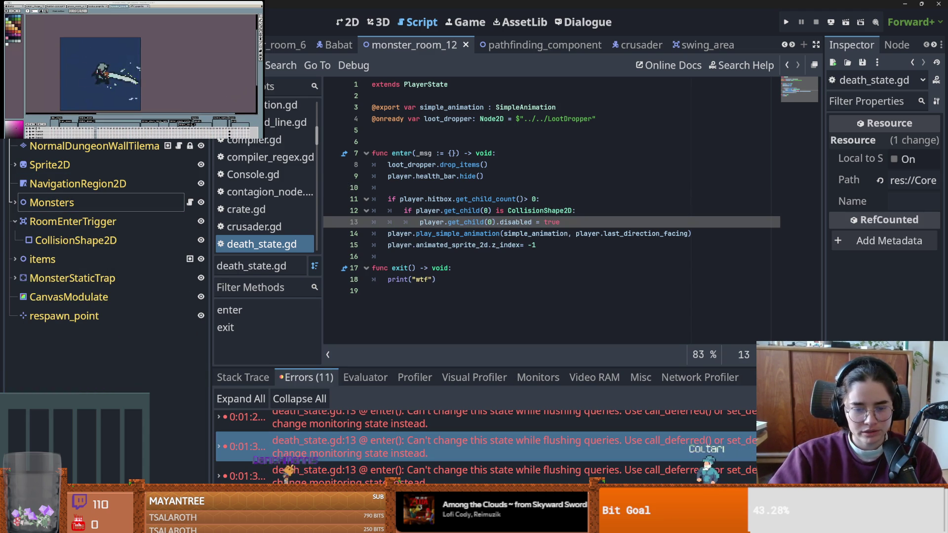
click(789, 22)
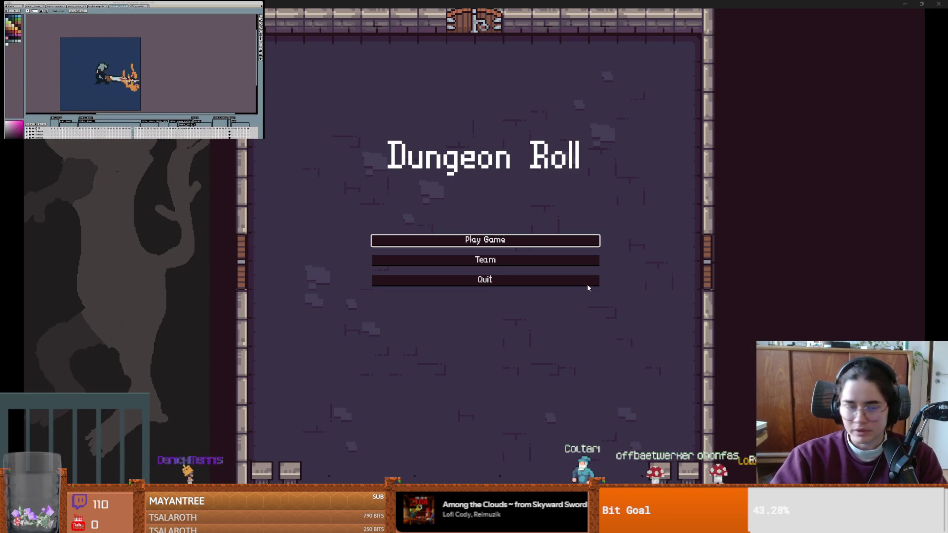
- Start a new Dungeon Roll game as the Crusader in the default room
click(449, 241)
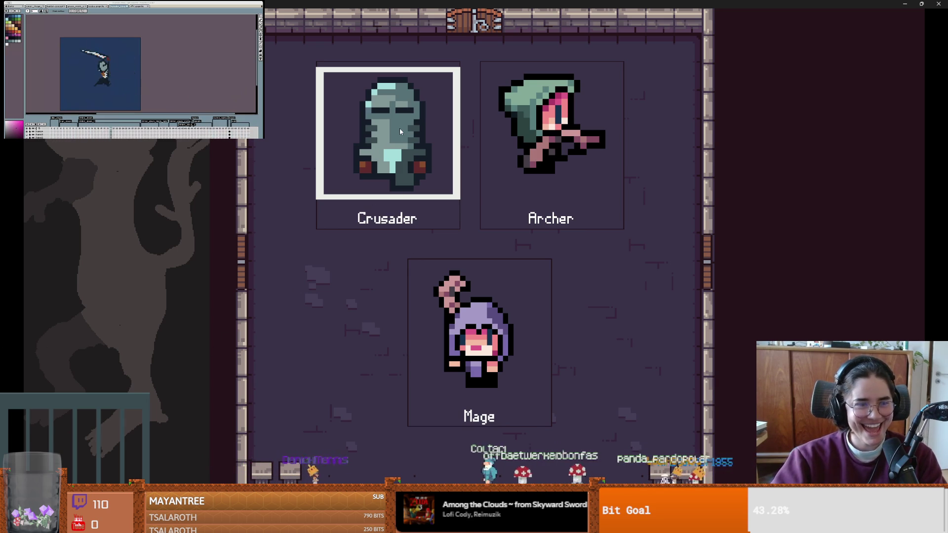
click(433, 220)
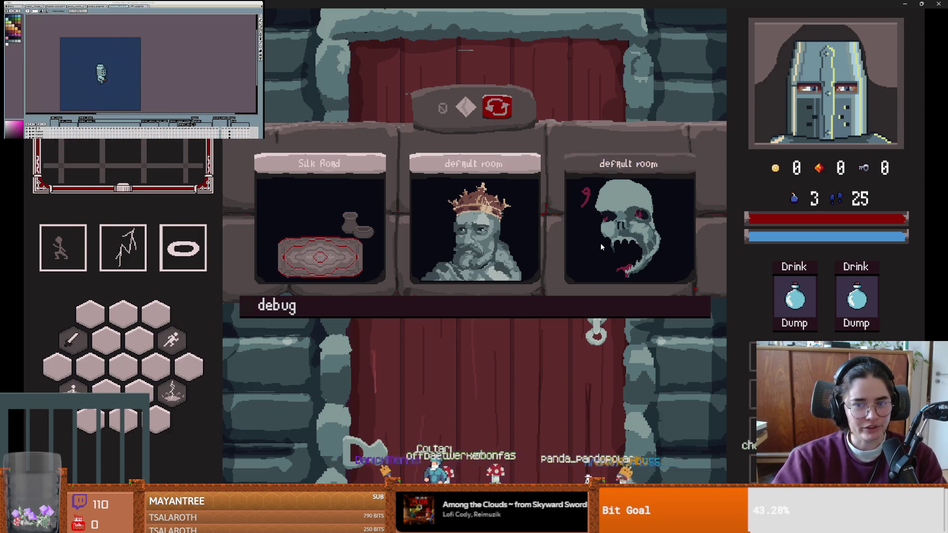
click(601, 243)
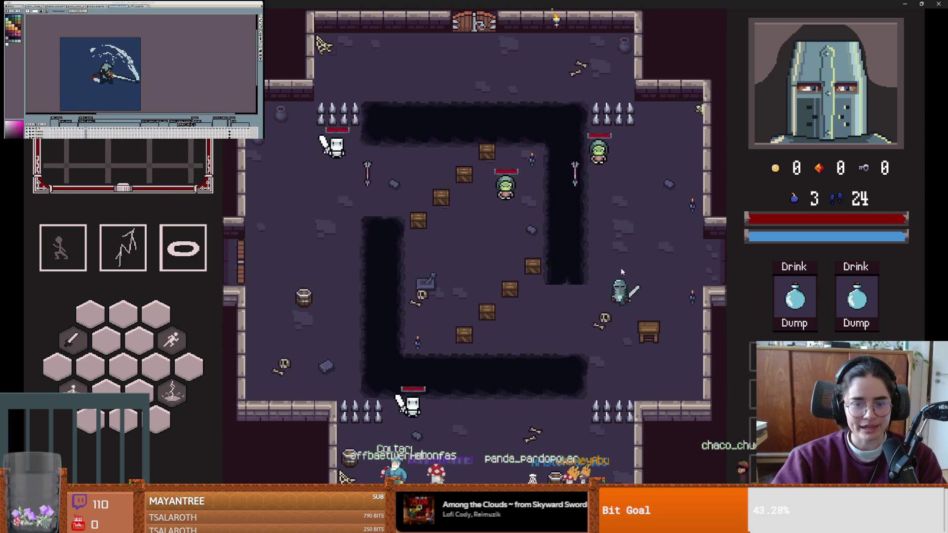
- Move the knight and attack the skeletons, then stop the game with F8
key(a)
click(486, 277)
key(a)
key(w)
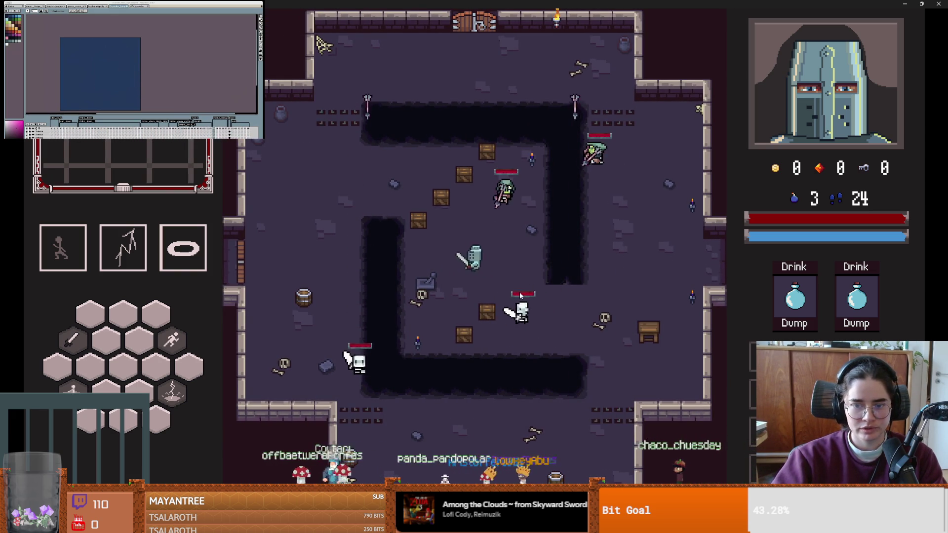
click(507, 300)
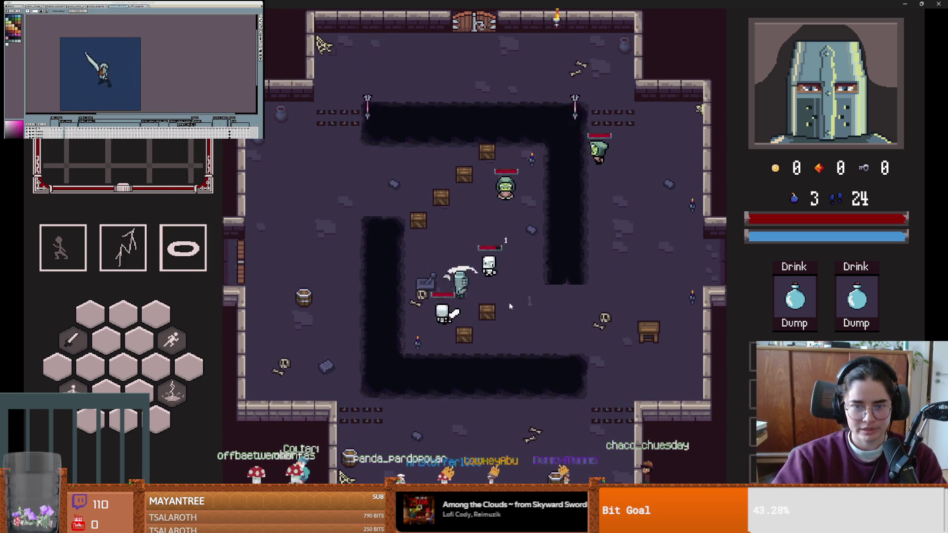
click(517, 309)
key(d)
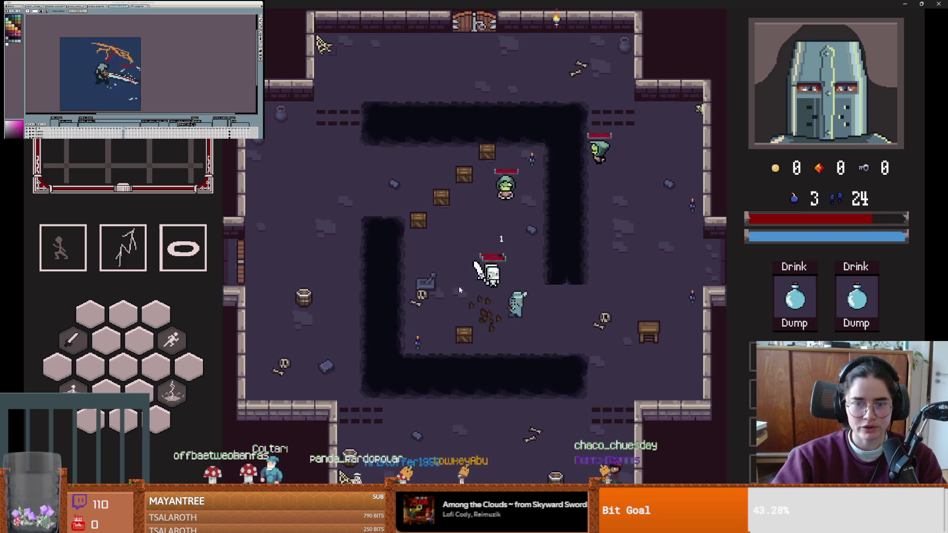
key(F8)
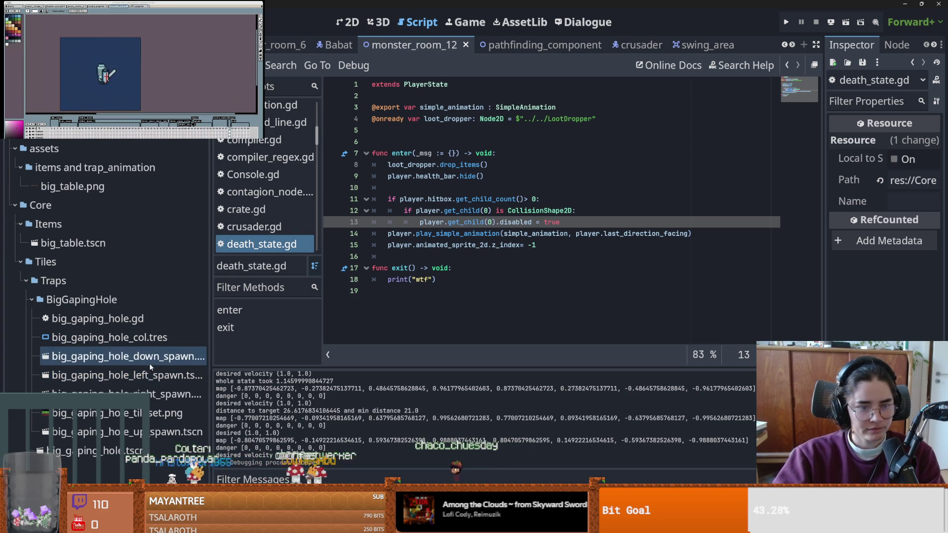
- Open the big_gaping_hole scene, zoom the 2D view and save it
double_click(137, 357)
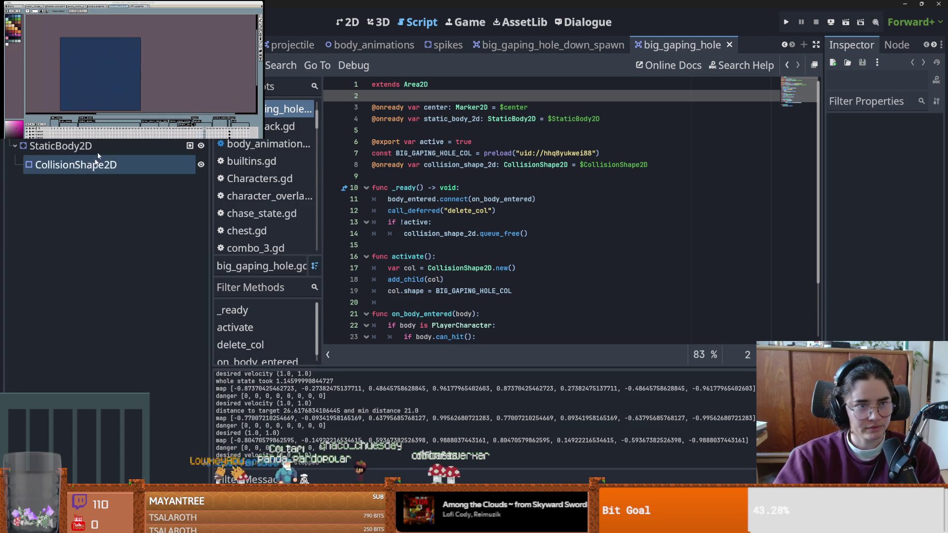
key(ctrl+s)
scroll(304, 257, up, 5)
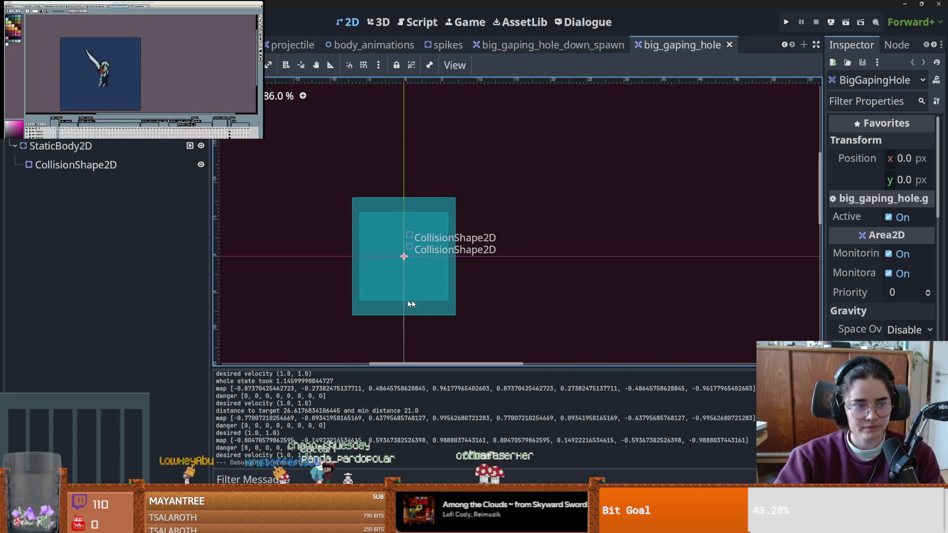
scroll(416, 295, up, 1)
key(ctrl+s)
scroll(425, 262, up, 2)
key(ctrl+s)
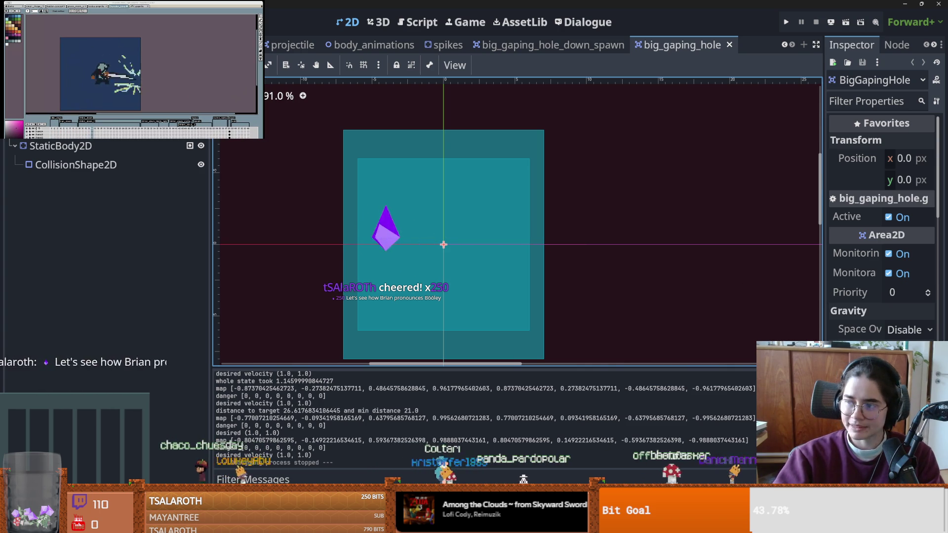
key(ctrl+s)
- Select StaticBody2D and widen the Inspector to show its Collision layer and mask
click(61, 146)
click(599, 227)
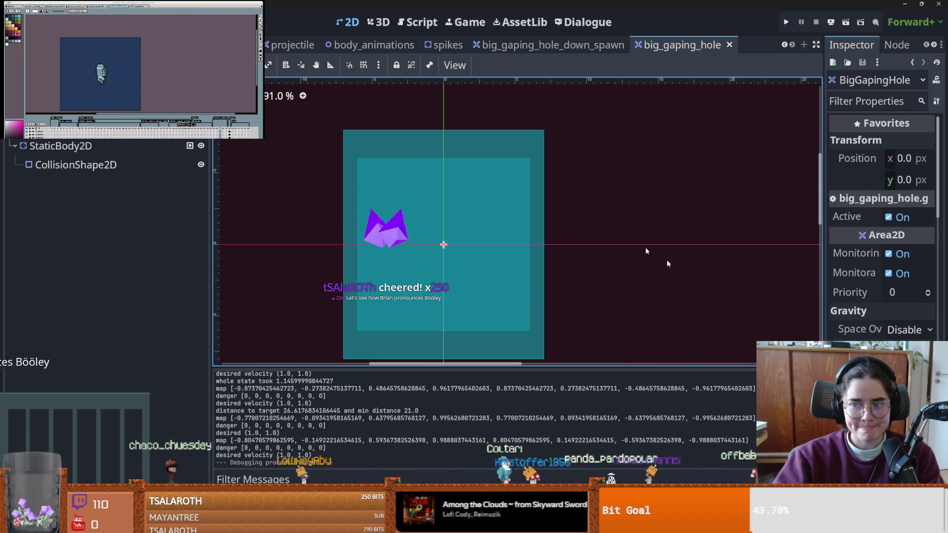
key(ctrl+z)
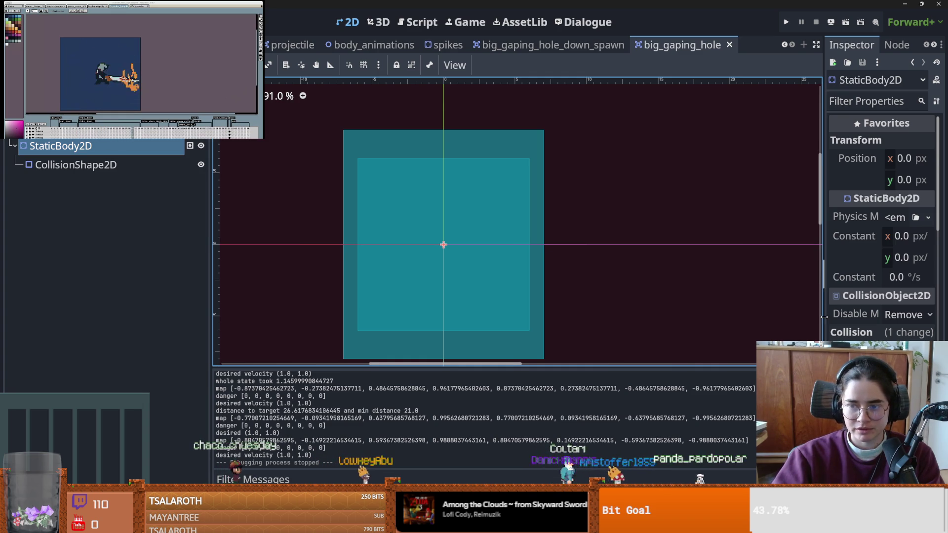
drag(823, 318, 696, 291)
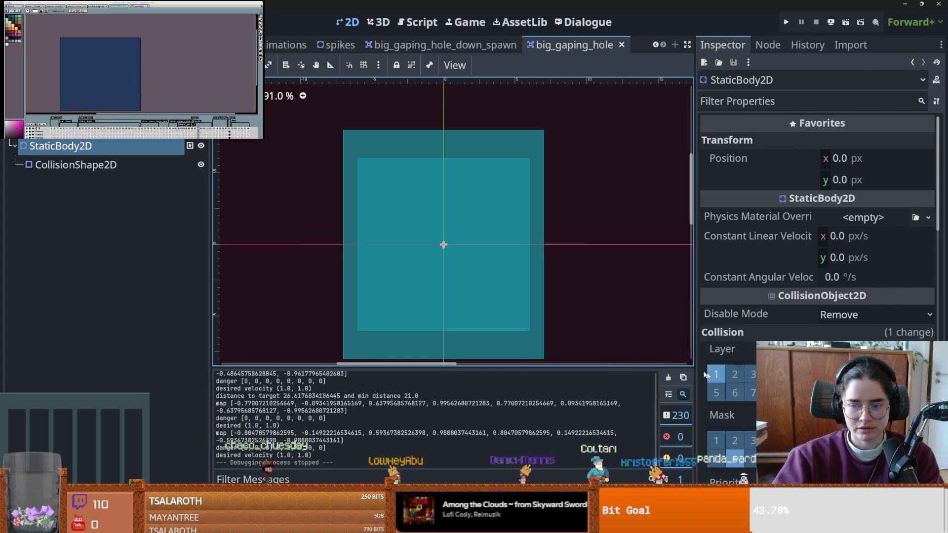
click(820, 336)
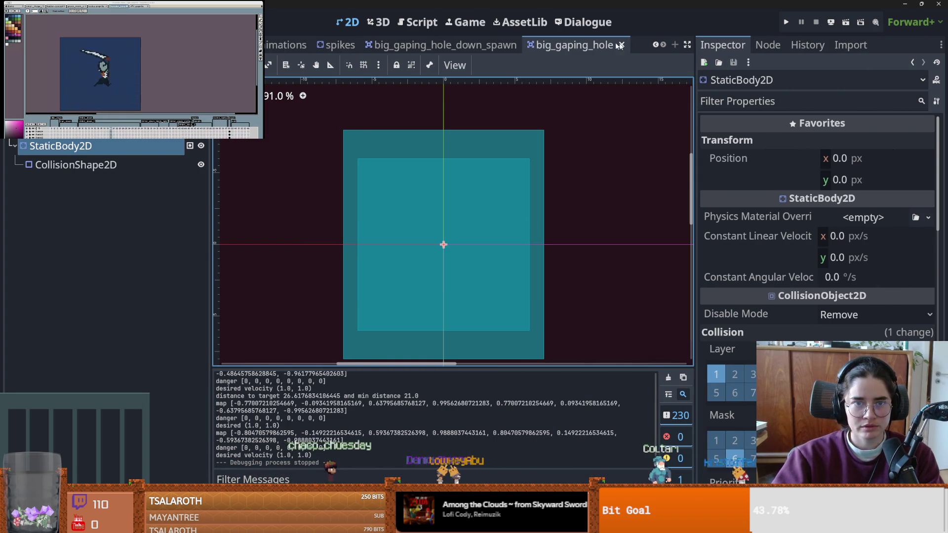
click(656, 45)
- Cycle through the open scene tabs to pathfinding_component and save it
click(656, 45)
click(656, 45)
click(657, 45)
click(656, 45)
click(656, 45)
click(656, 45)
click(665, 45)
click(665, 45)
click(664, 45)
click(533, 45)
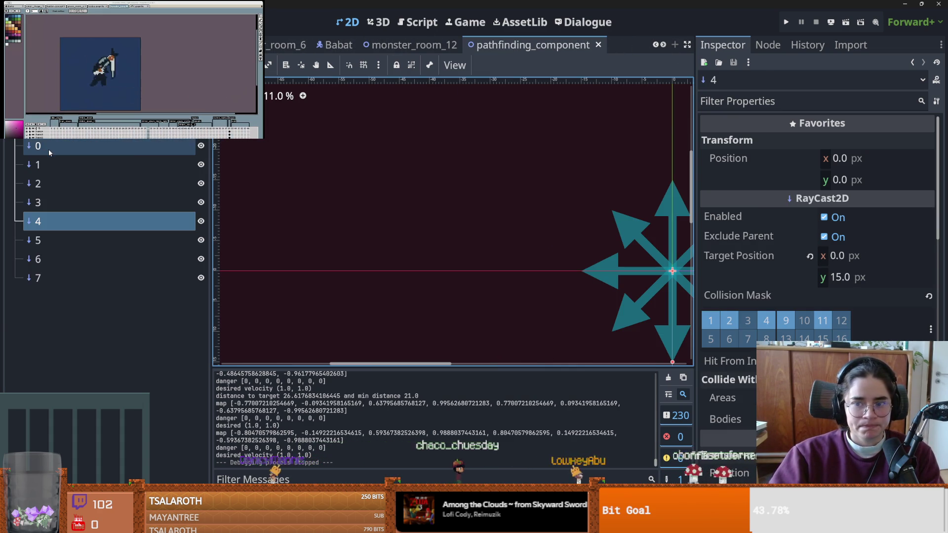
key(ctrl+s)
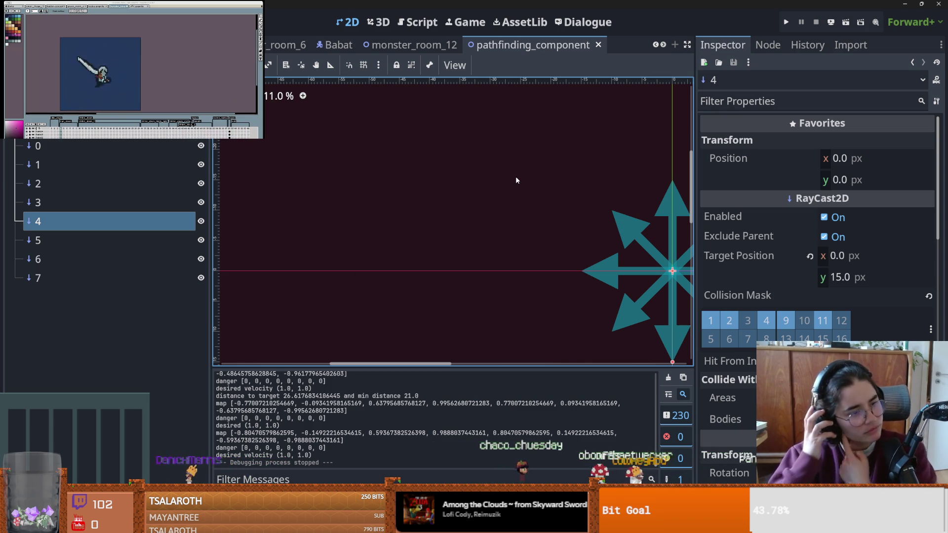
- Browse the other open scene tabs, then pan the raycast view and save
click(666, 46)
click(665, 46)
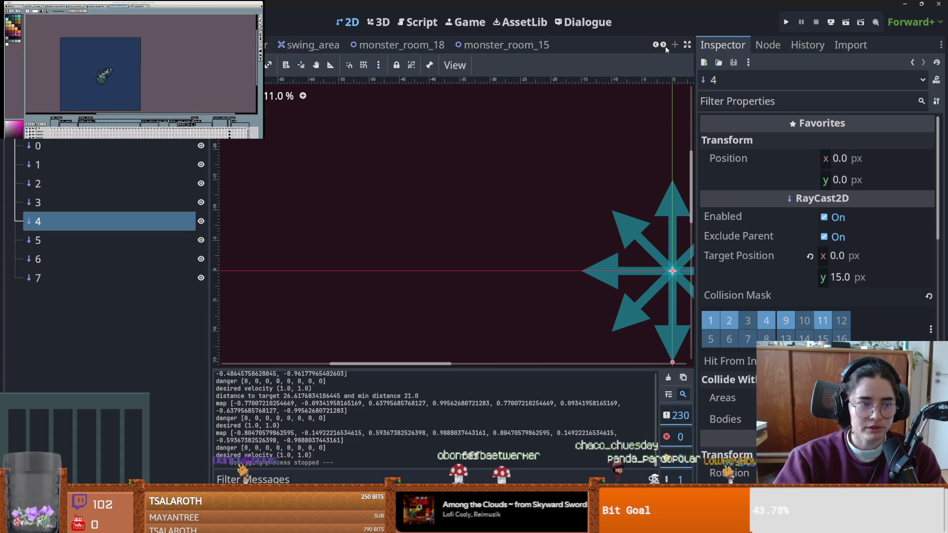
click(665, 46)
click(665, 46)
click(665, 46)
click(665, 46)
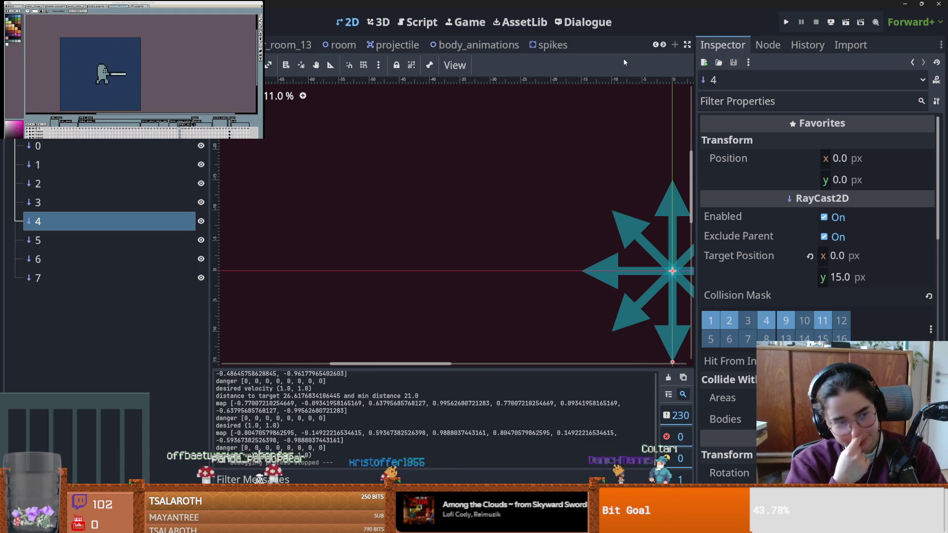
drag(429, 177, 449, 167)
key(ctrl+s)
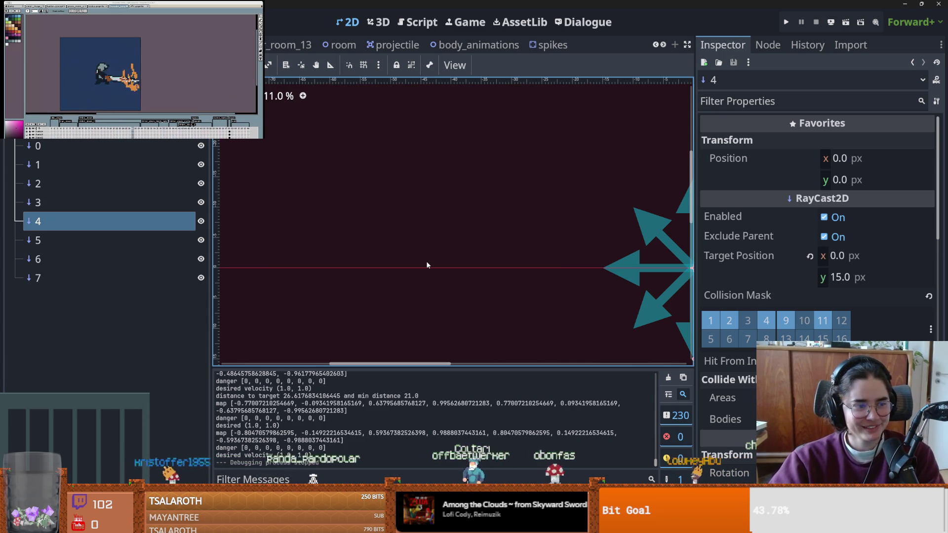
- Centre on raycast node 4 and inspect the arrow star, saving repeatedly
key(f)
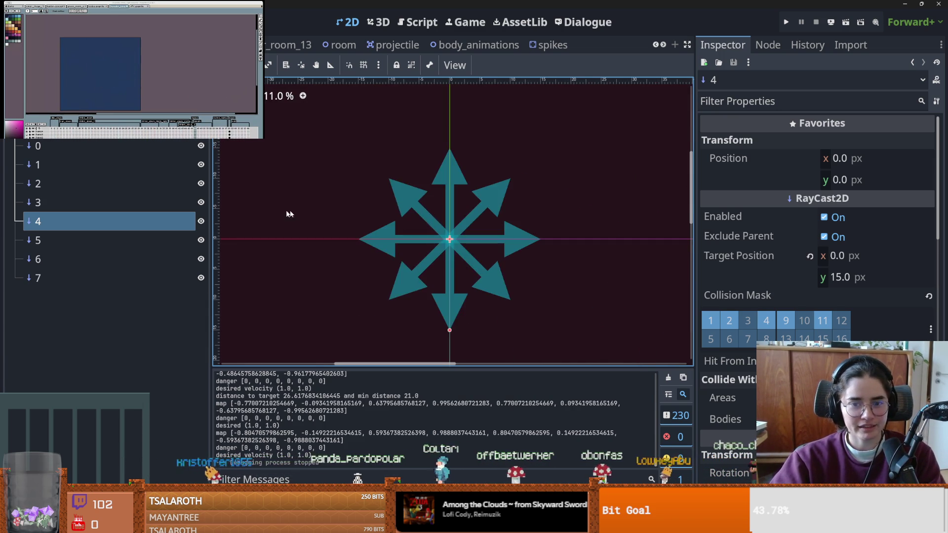
key(ctrl+s)
key(ctrl+s)
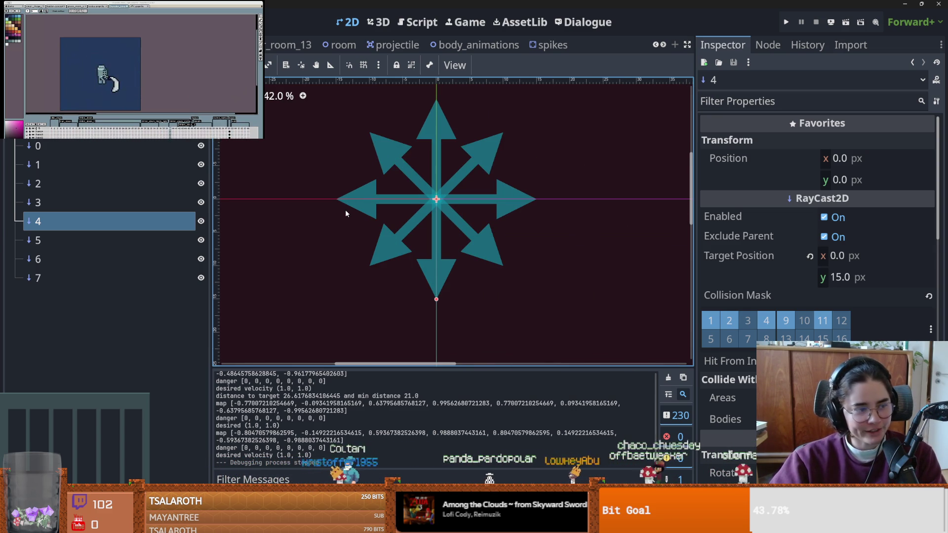
scroll(310, 268, up, 1)
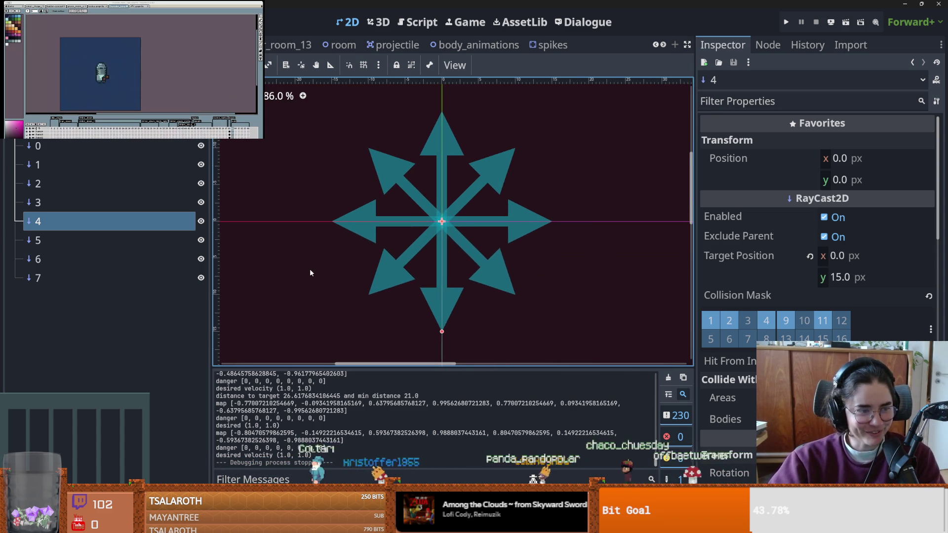
scroll(305, 275, down, 1)
key(ctrl+s)
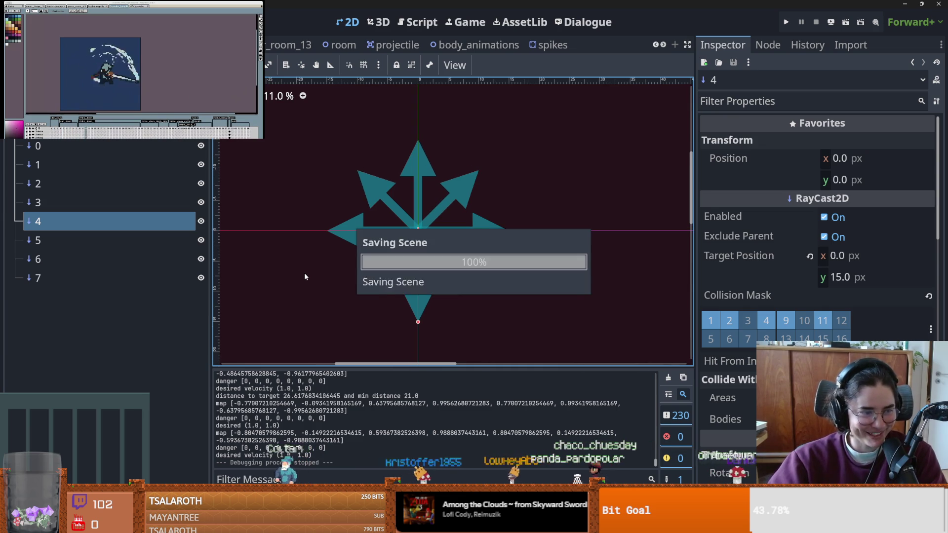
scroll(304, 273, up, 2)
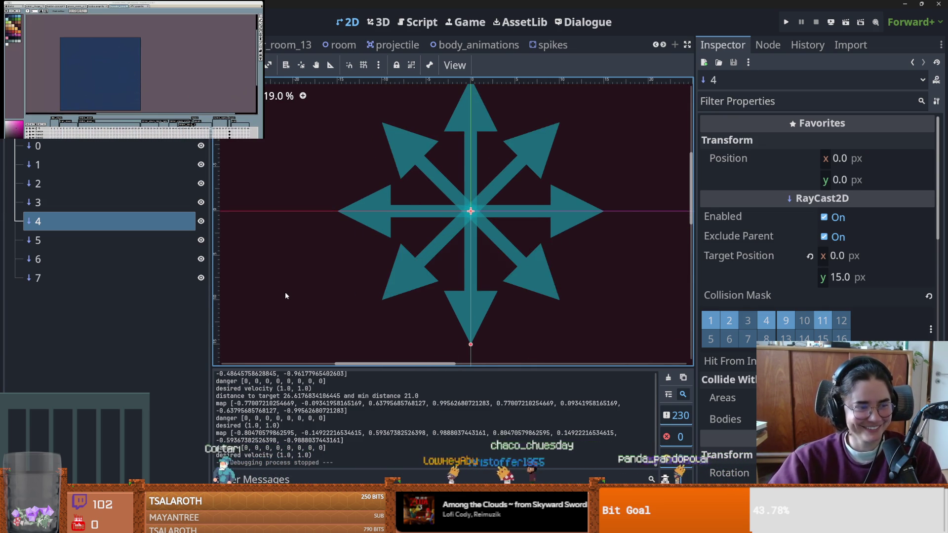
scroll(285, 296, down, 1)
drag(285, 296, 226, 256)
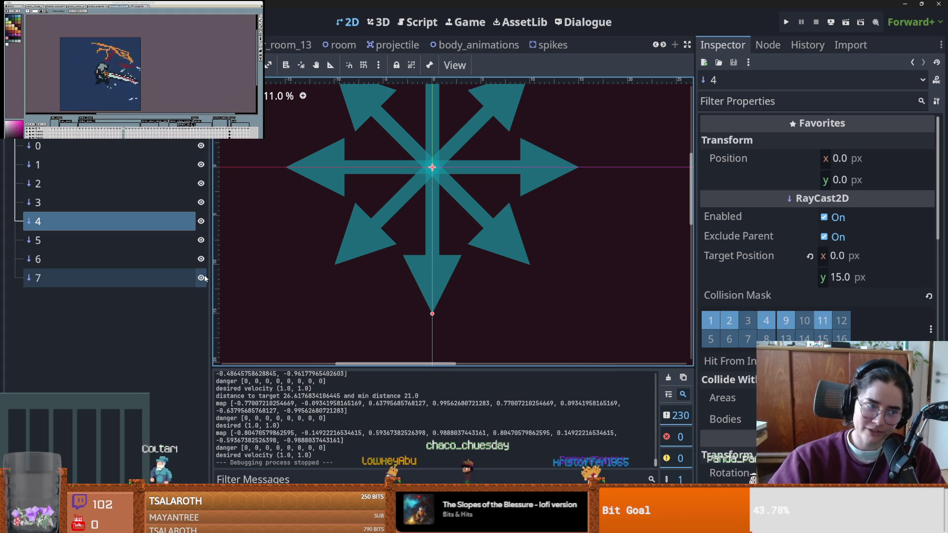
key(ctrl+s)
scroll(267, 271, down, 2)
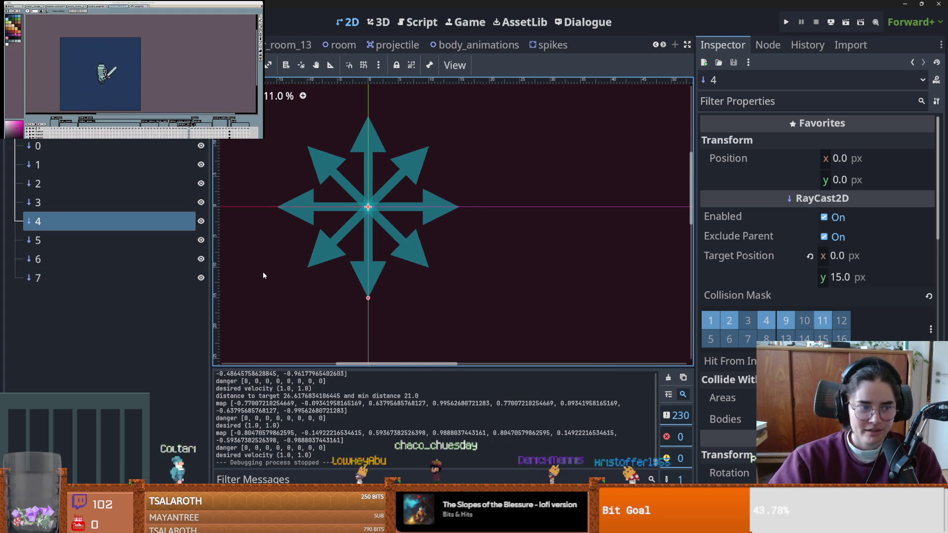
scroll(267, 272, up, 1)
scroll(311, 281, up, 5)
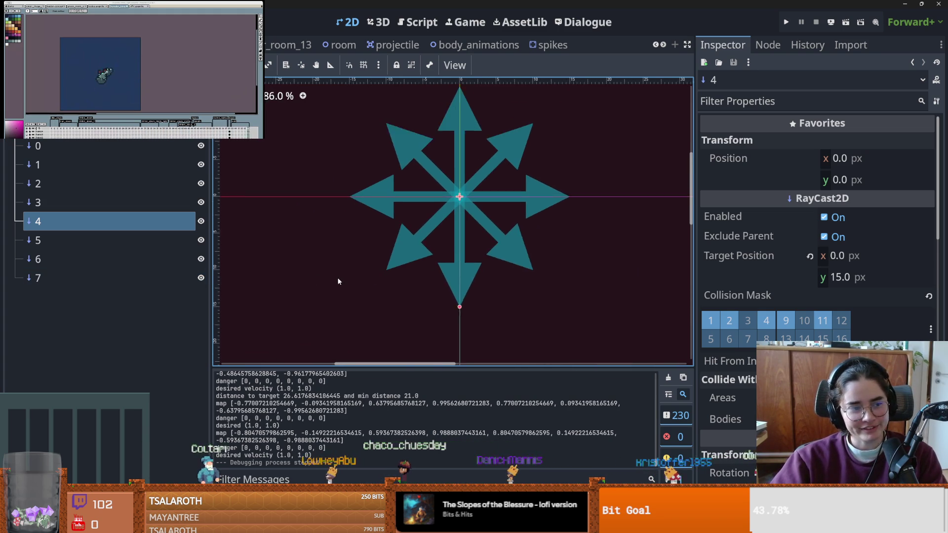
key(ctrl+s)
scroll(347, 227, down, 2)
scroll(465, 194, up, 2)
scroll(460, 194, down, 2)
- Select all eight rays 0 through 7 together to view shared settings
click(102, 146)
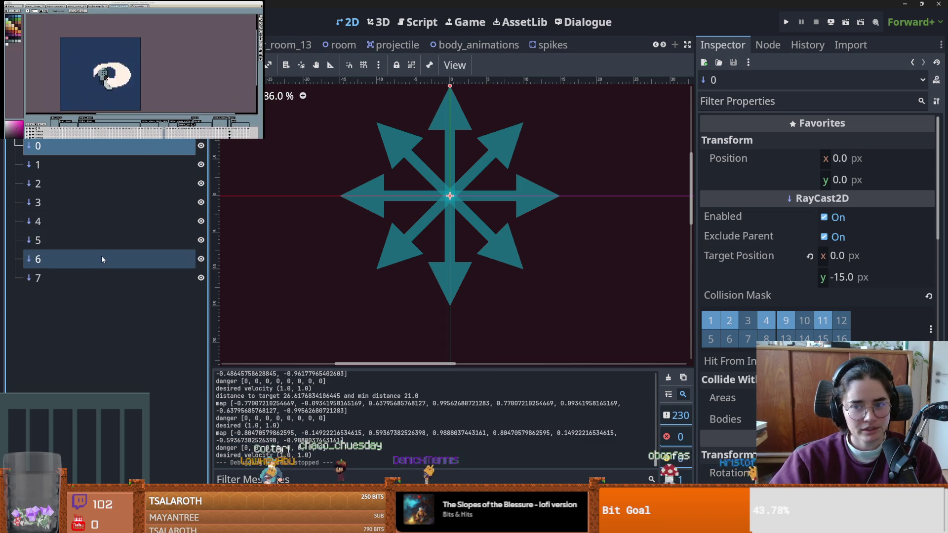
shift+click(95, 277)
scroll(326, 240, up, 1)
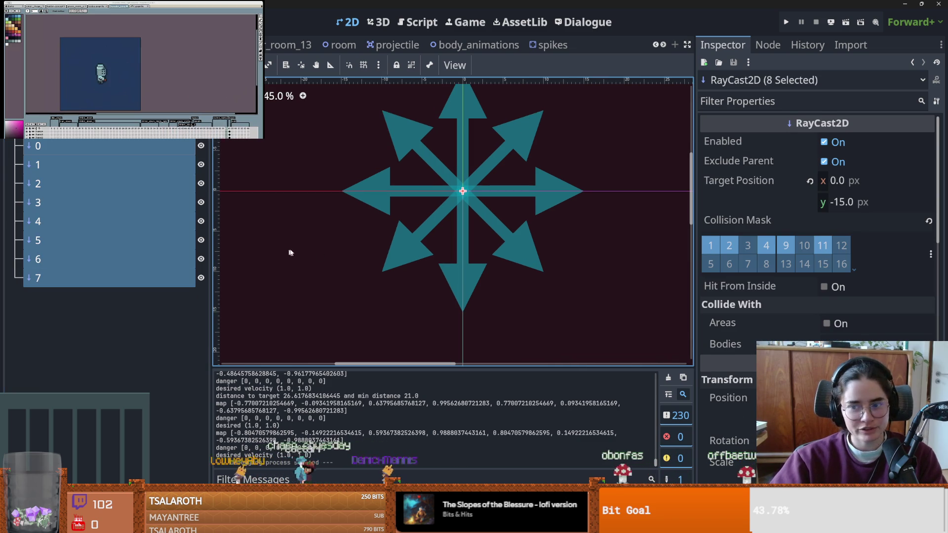
- Save the pathfinding raycast scene, then bring up the spikes scene tab
scroll(421, 227, up, 1)
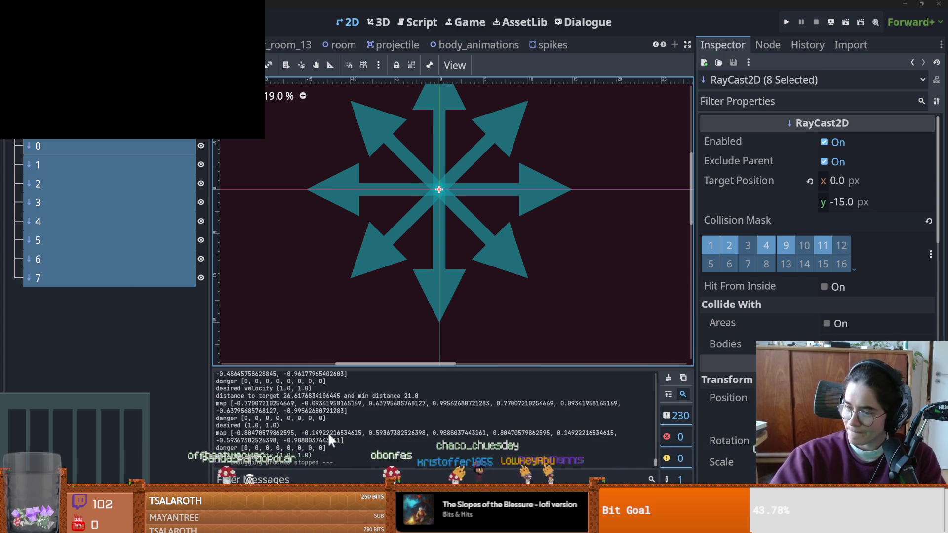
scroll(420, 271, up, 2)
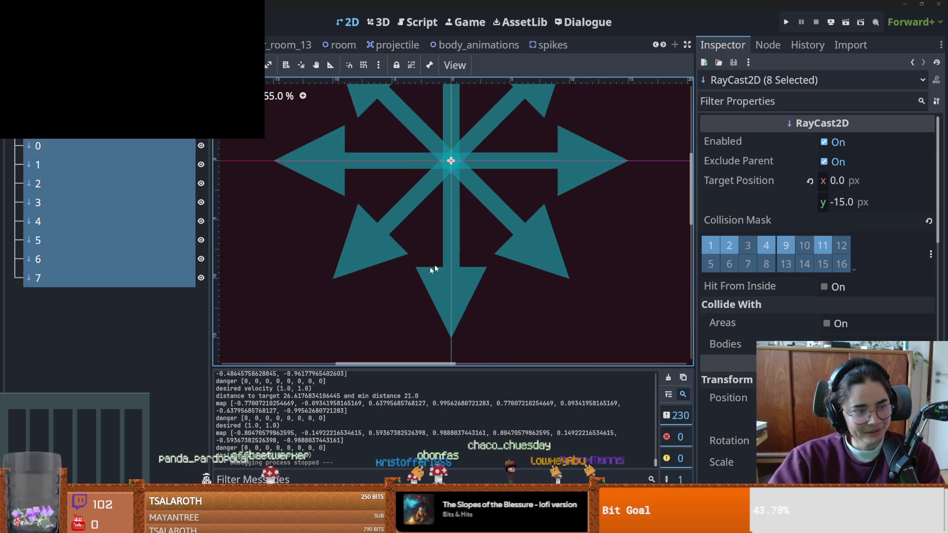
key(ctrl+s)
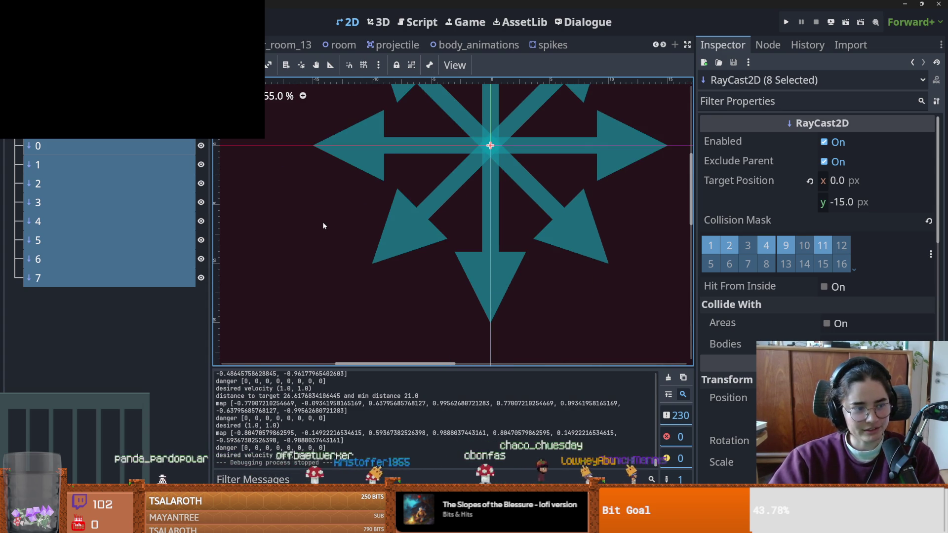
scroll(366, 234, up, 2)
drag(366, 234, 398, 227)
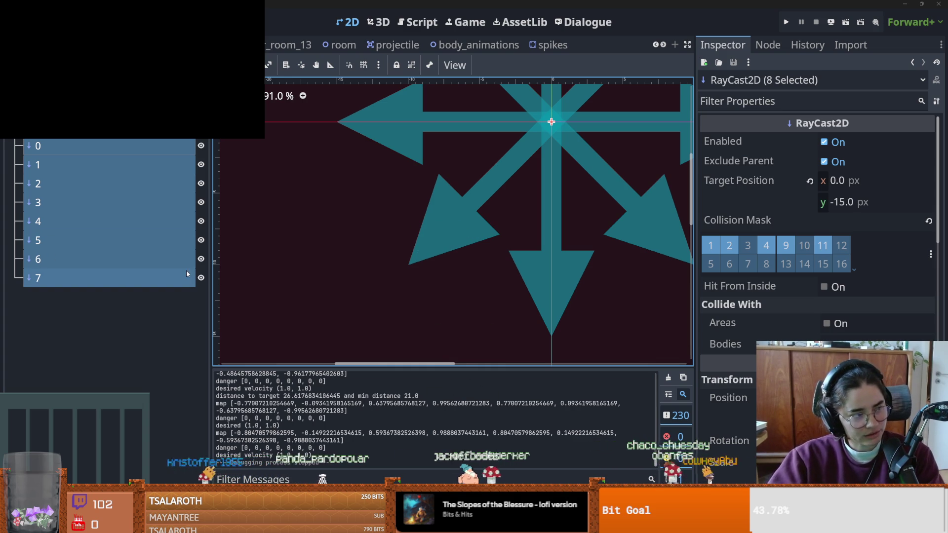
scroll(463, 265, down, 1)
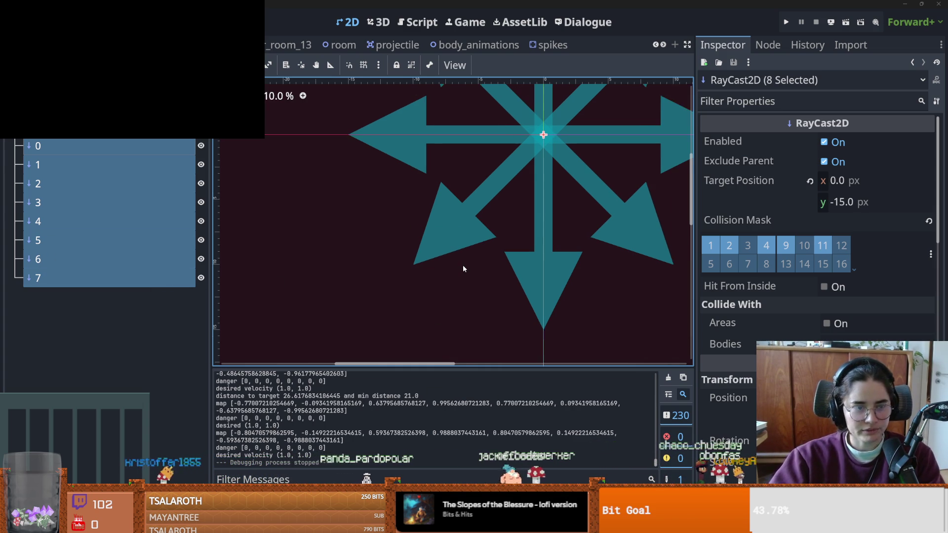
scroll(463, 267, down, 1)
click(550, 45)
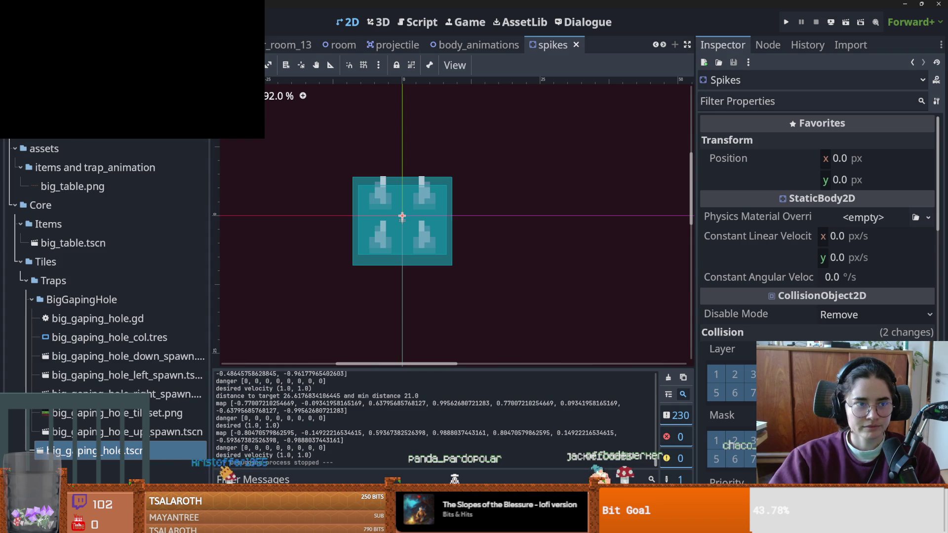
scroll(108, 307, down, 10)
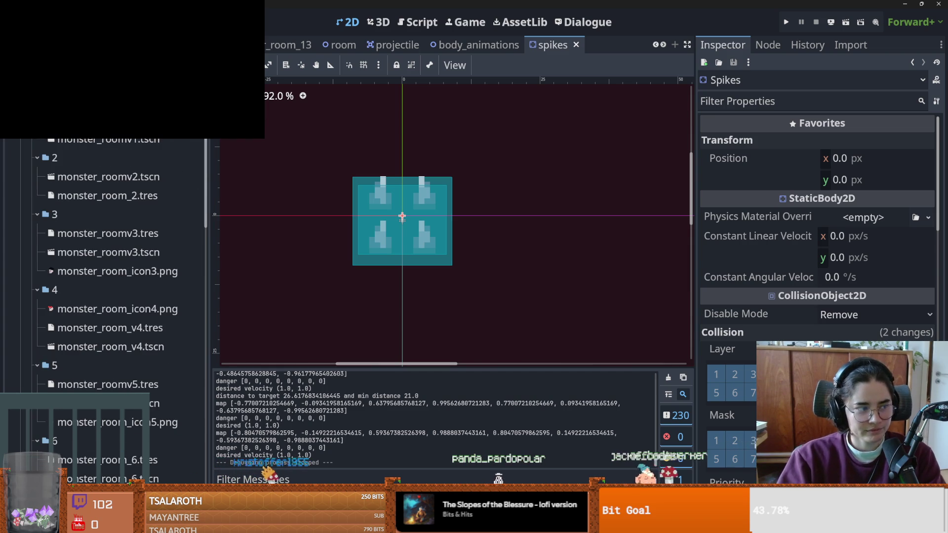
- Open monster_room_v4, monster_roomv5, monster_room_7 and monster_room_8 from the FileSystem dock
scroll(108, 297, down, 3)
double_click(111, 193)
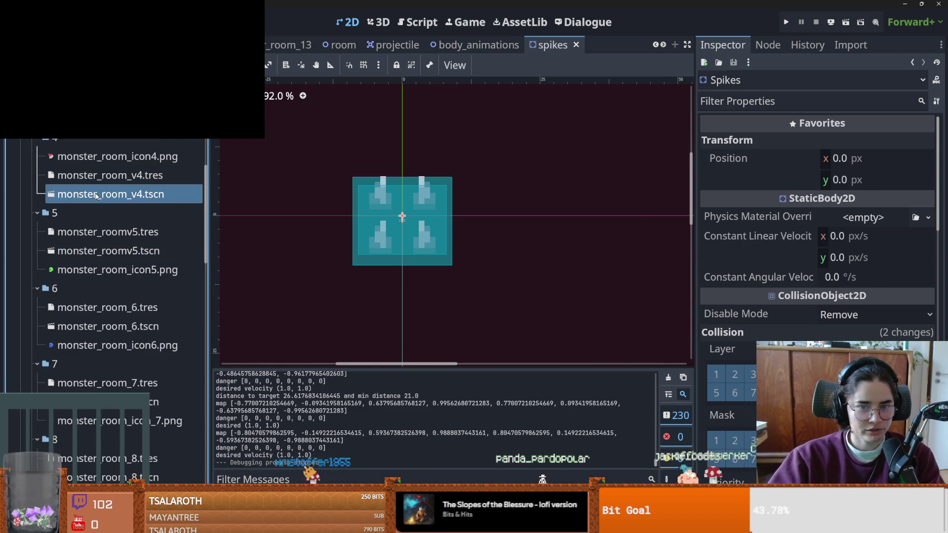
double_click(108, 251)
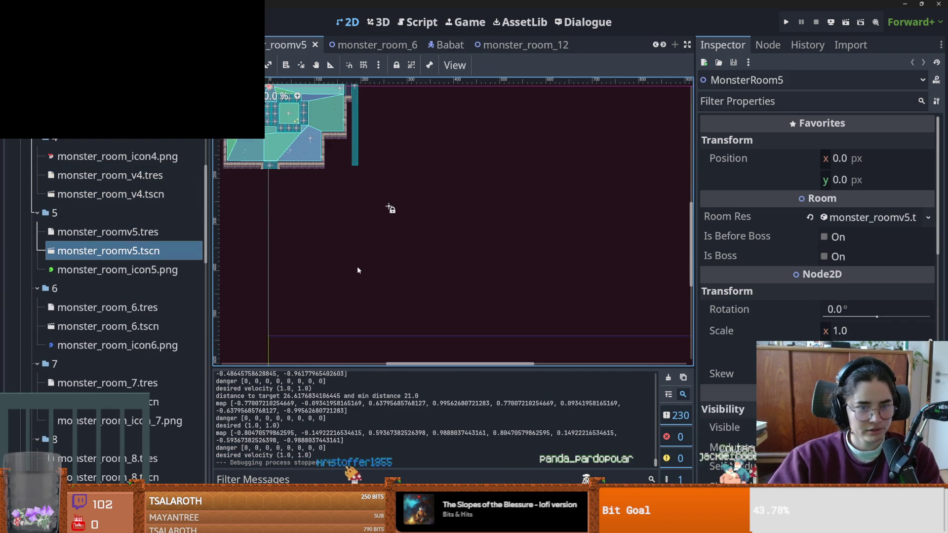
scroll(387, 233, up, 5)
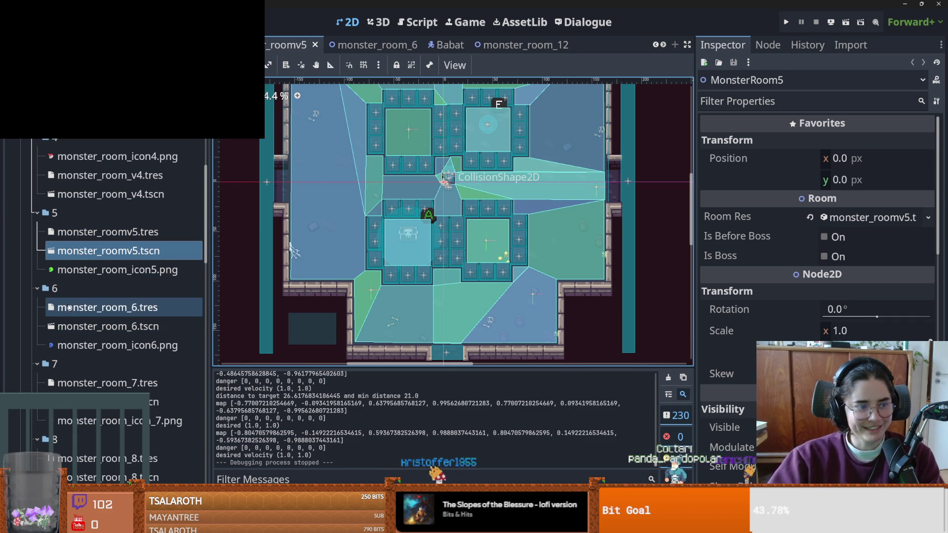
scroll(399, 257, down, 5)
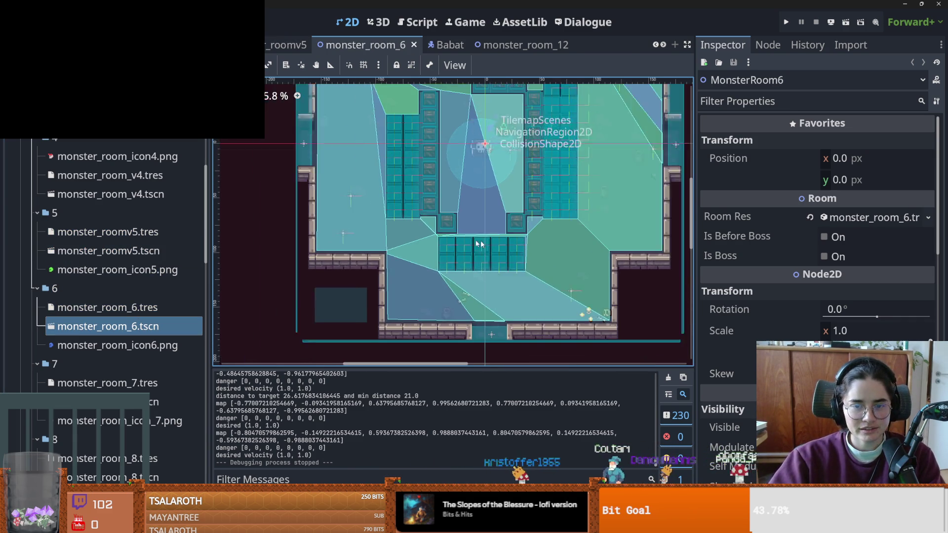
double_click(99, 402)
scroll(269, 324, down, 3)
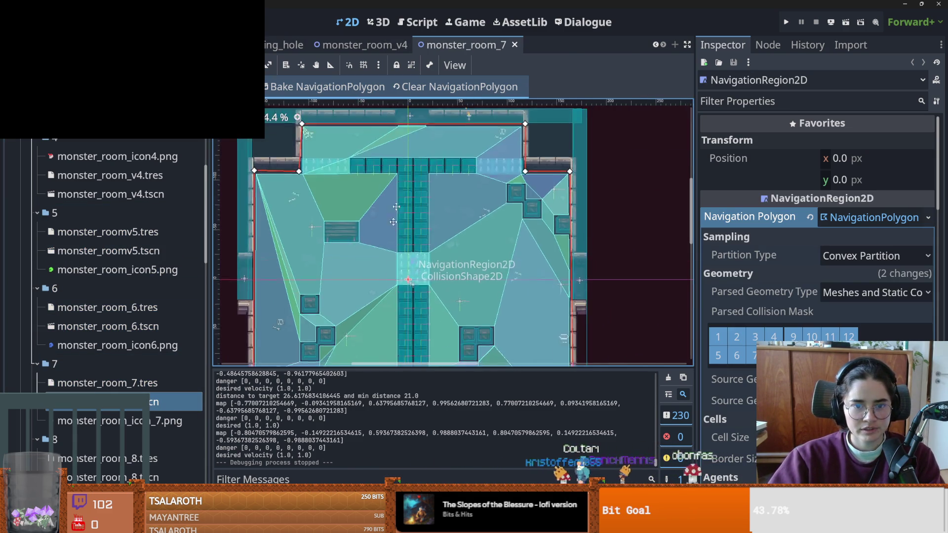
scroll(97, 344, down, 5)
double_click(99, 325)
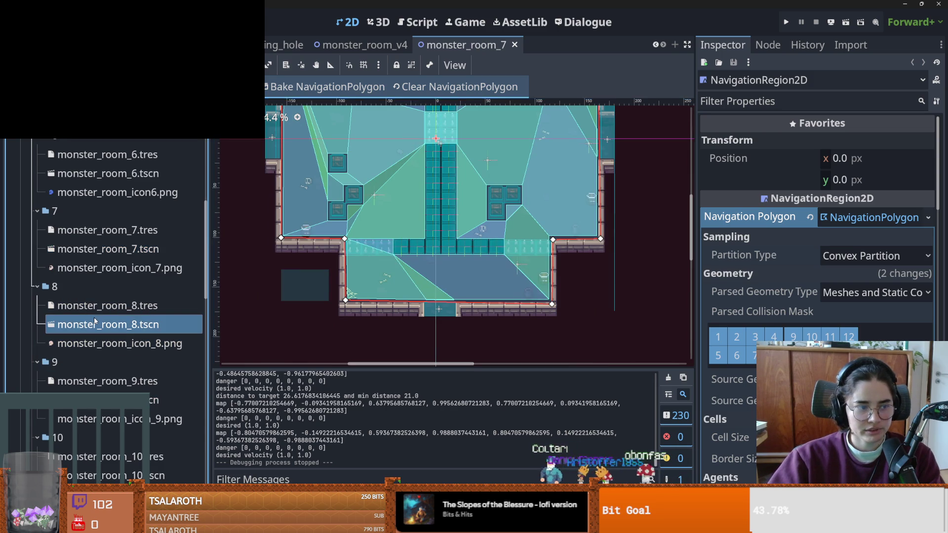
- Open monster_room_9.tscn and bring up the Debug menu
scroll(428, 278, up, 1)
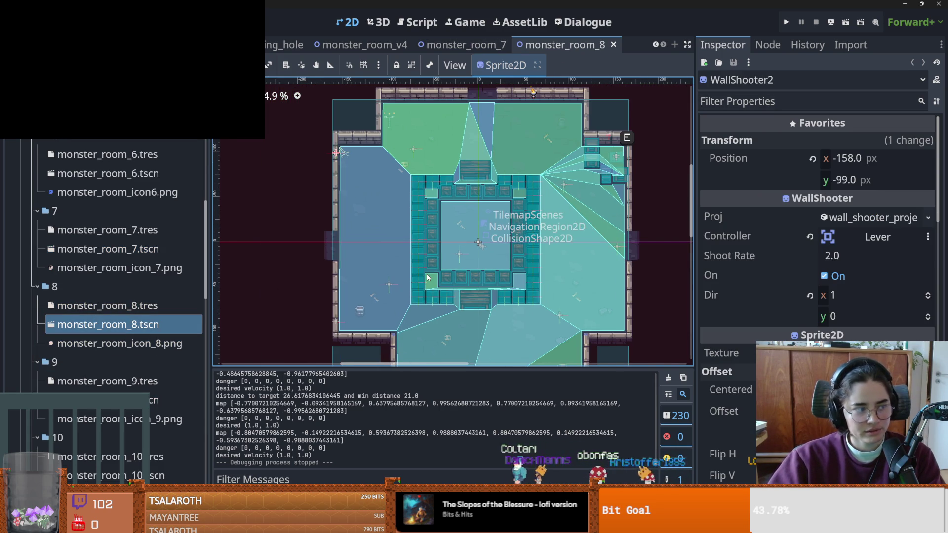
scroll(431, 283, down, 1)
scroll(97, 266, down, 4)
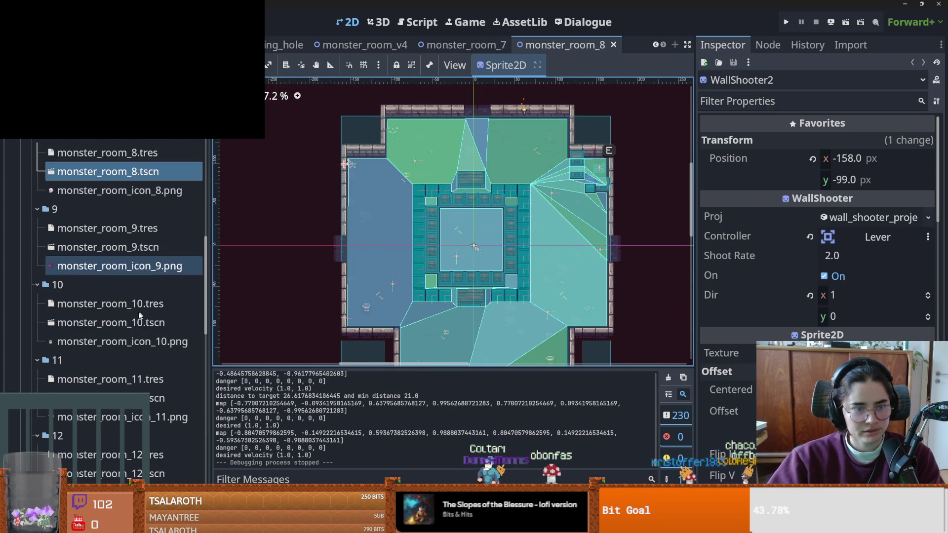
double_click(97, 247)
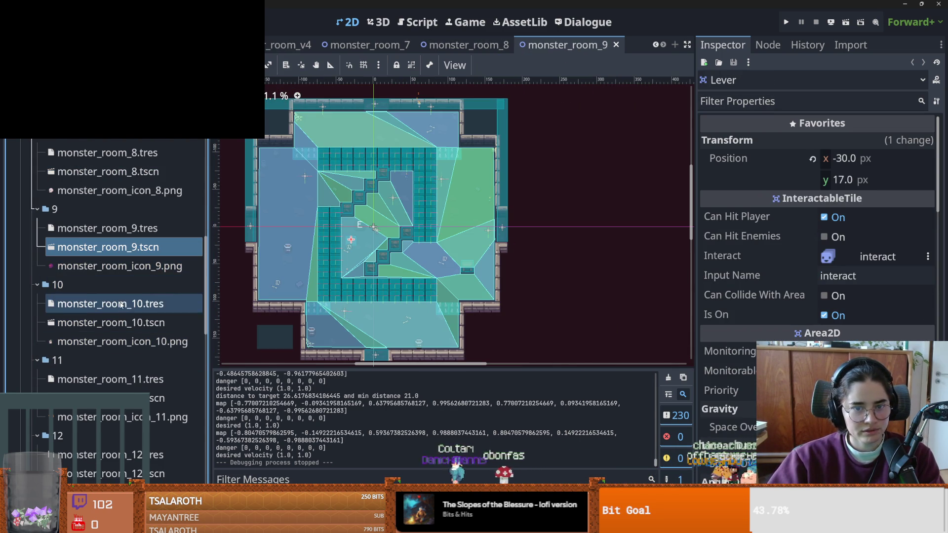
scroll(386, 313, up, 4)
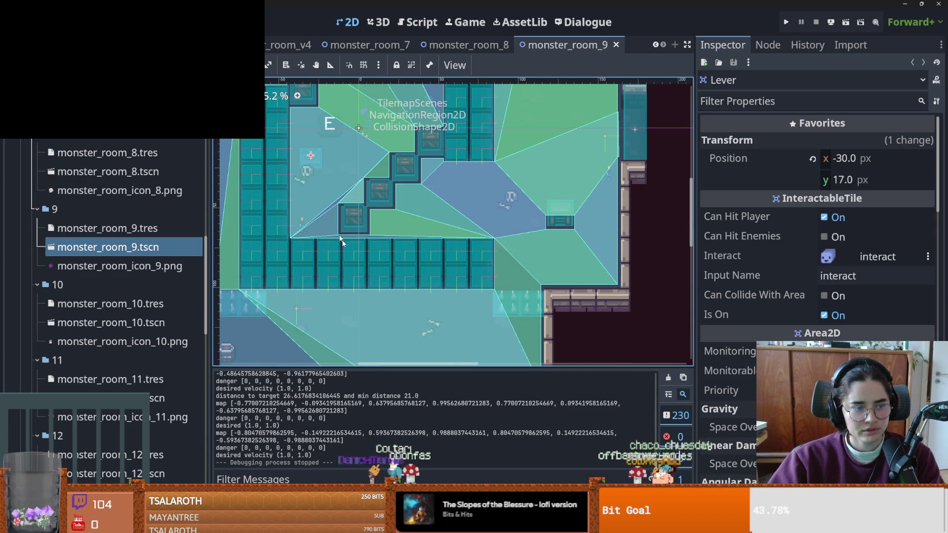
click(99, 22)
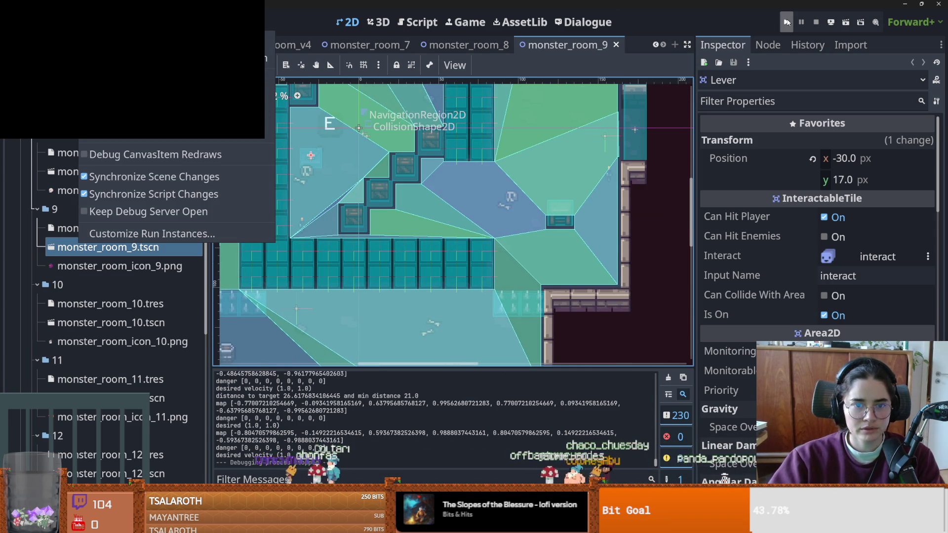
- Dismiss the Debug menu, save monster_room_9 and launch the game
click(496, 156)
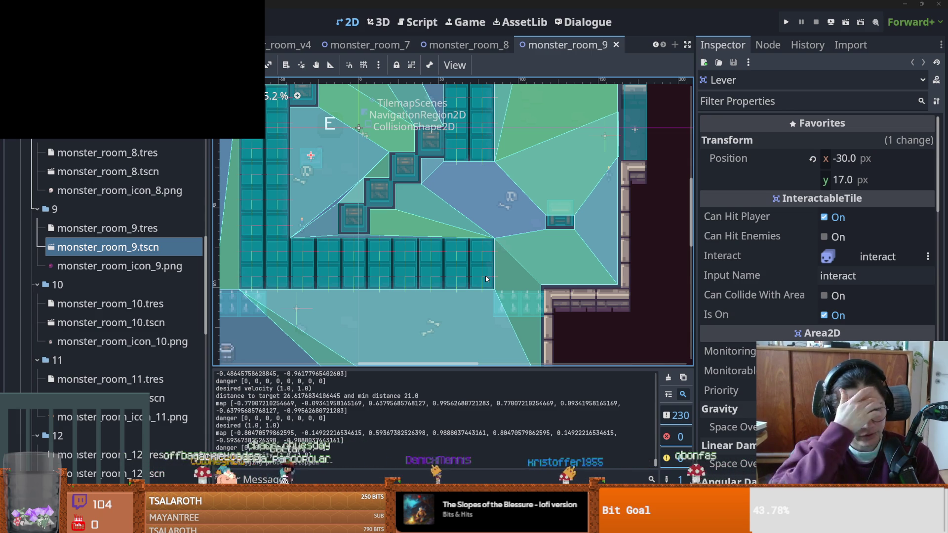
scroll(410, 180, up, 1)
key(ctrl+s)
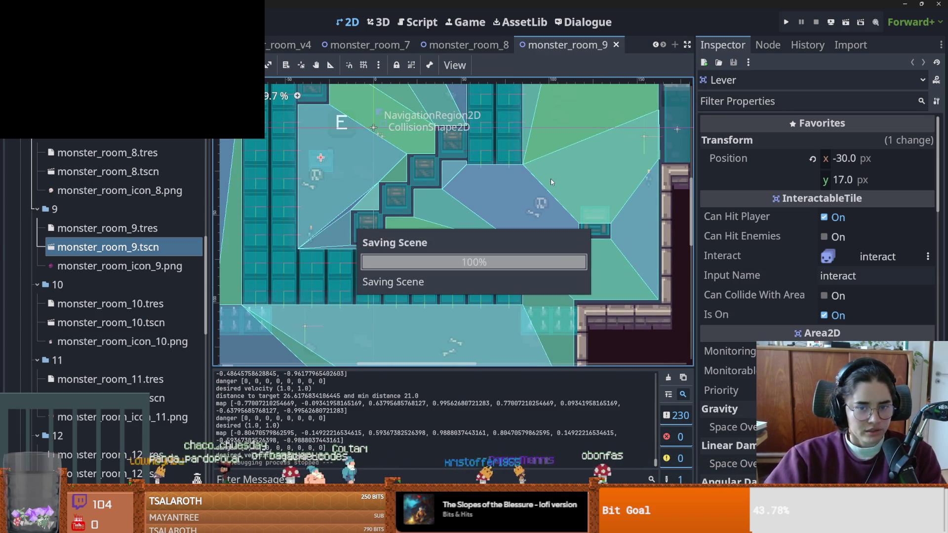
click(790, 21)
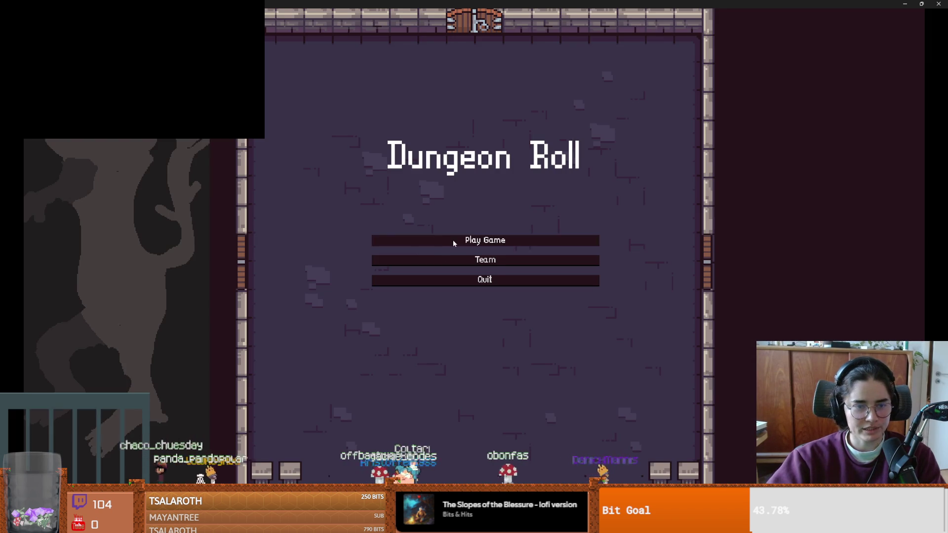
- Start a new debug run as the Crusader and pick a room from the debug room list
click(453, 243)
click(435, 216)
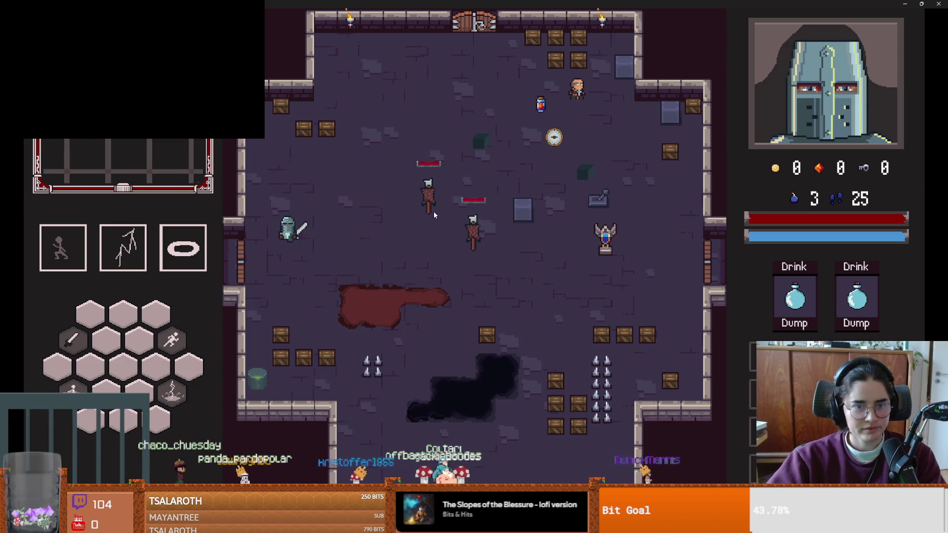
scroll(528, 386, down, 5)
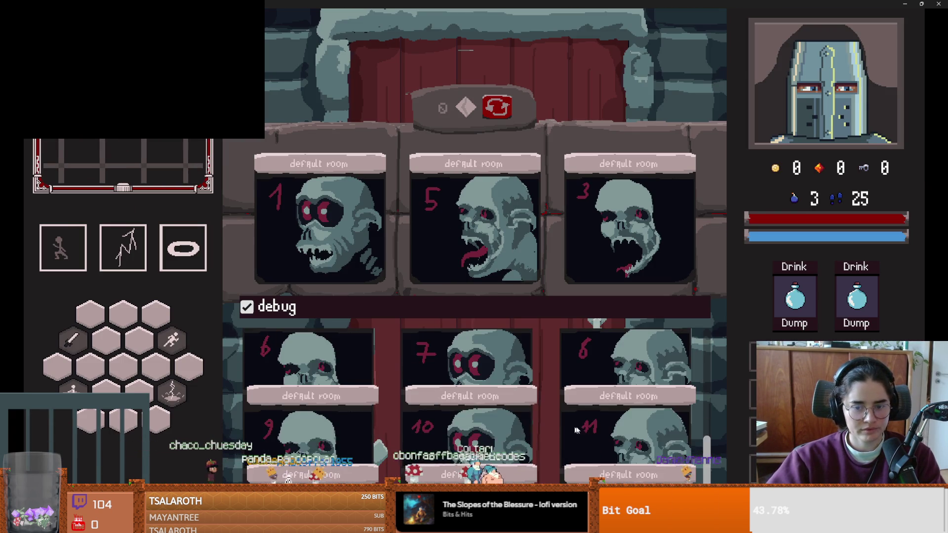
click(421, 356)
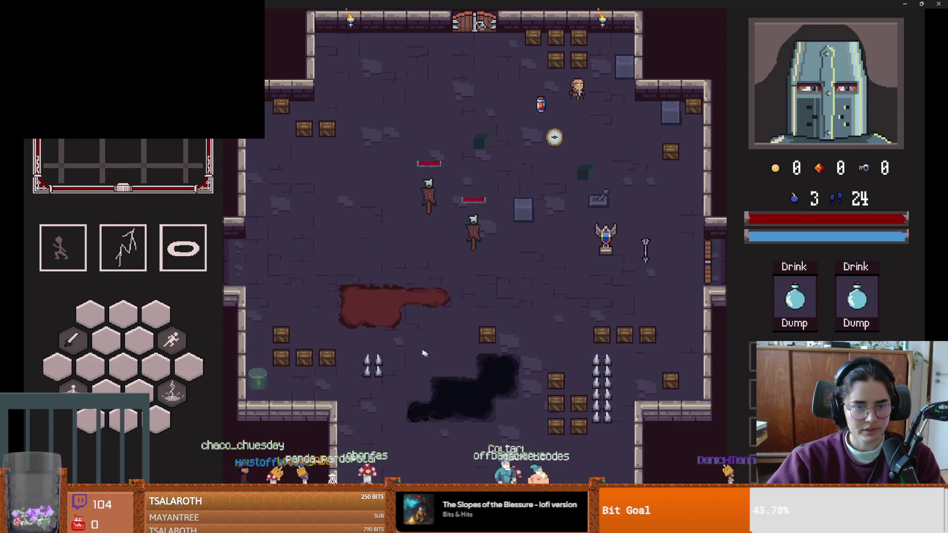
- Play the room by smashing crates and dodging skeletons, then exit fullscreen and close the game
key(a)
key(a)
key(s)
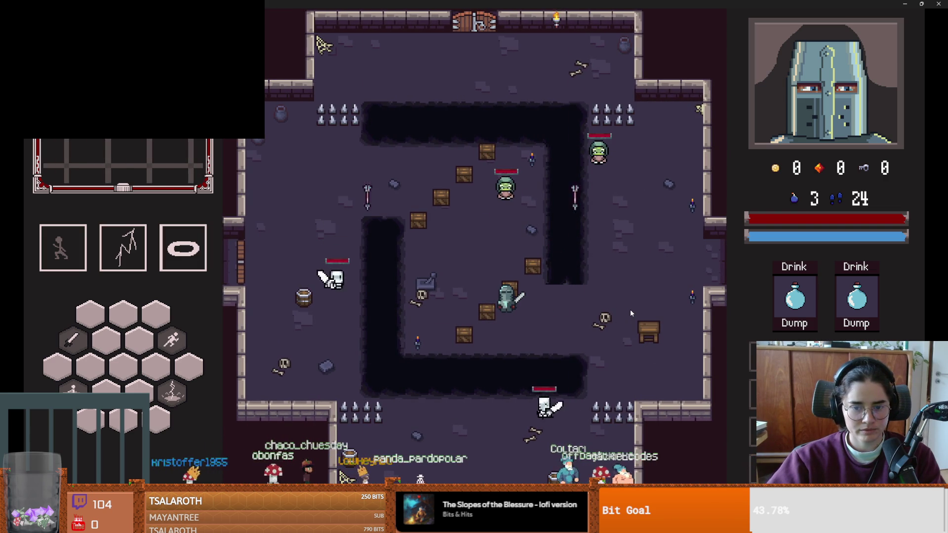
click(630, 309)
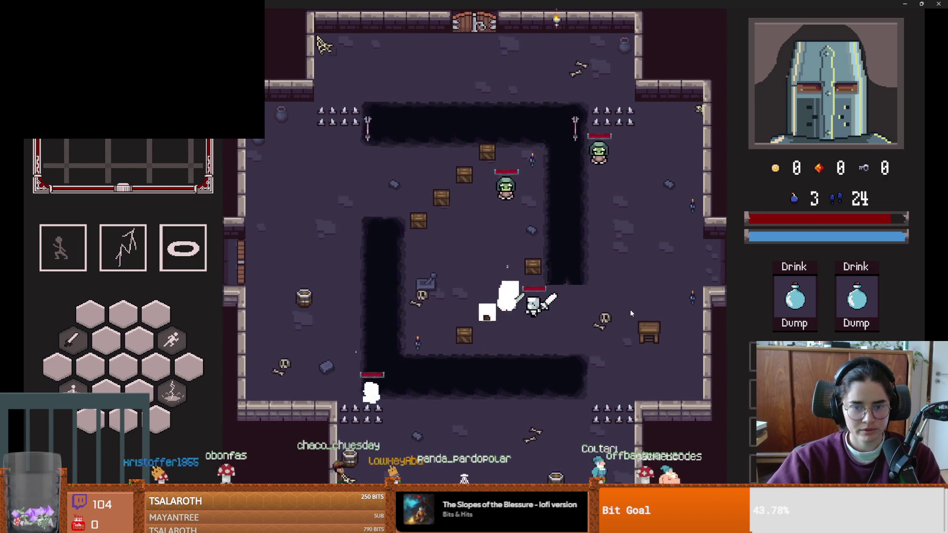
key(space)
key(w)
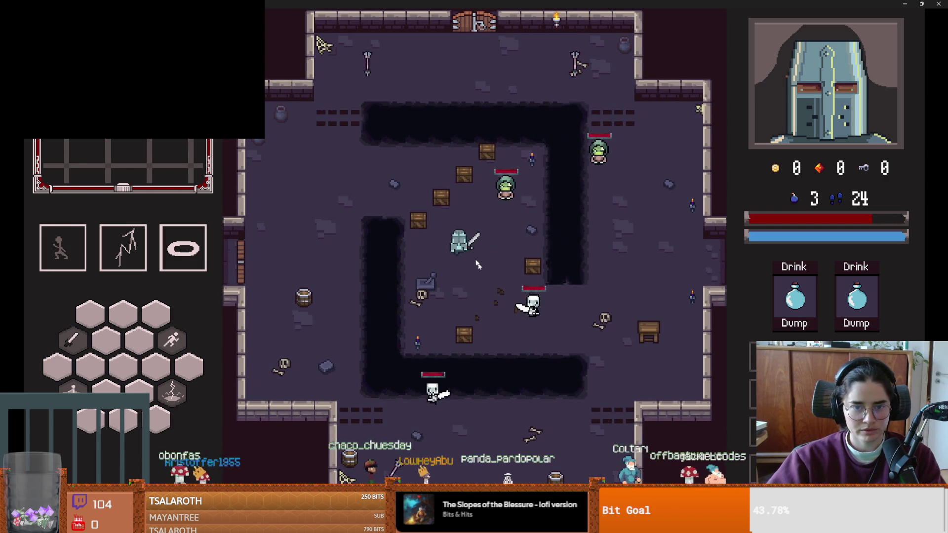
click(434, 196)
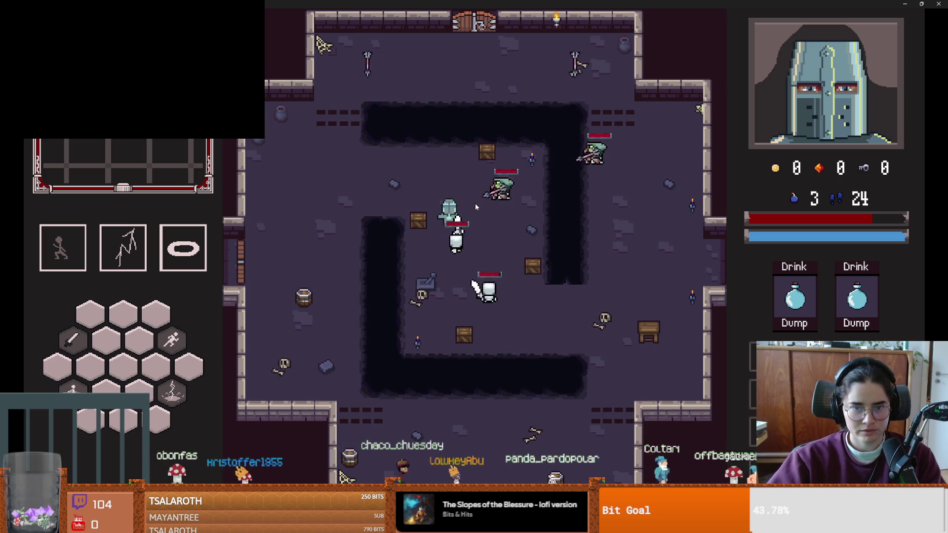
key(space)
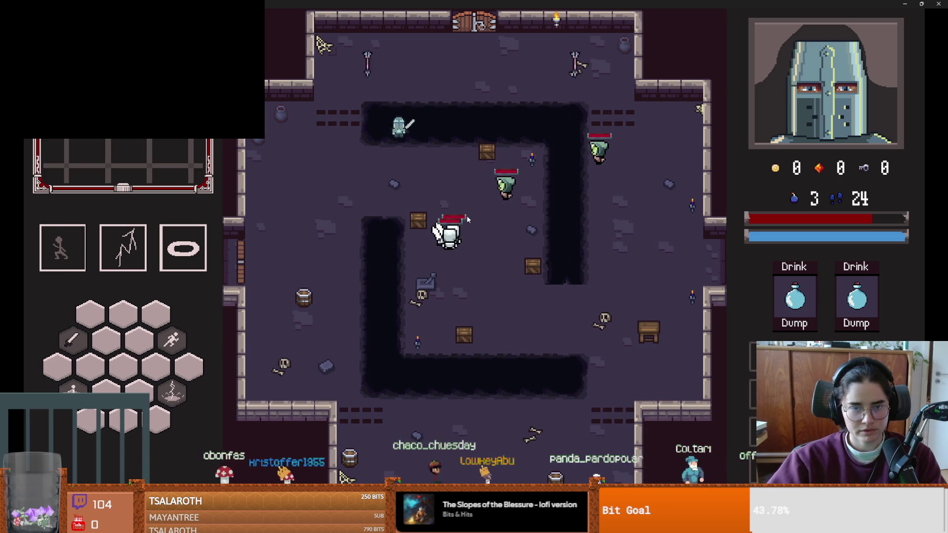
key(F11)
click(638, 260)
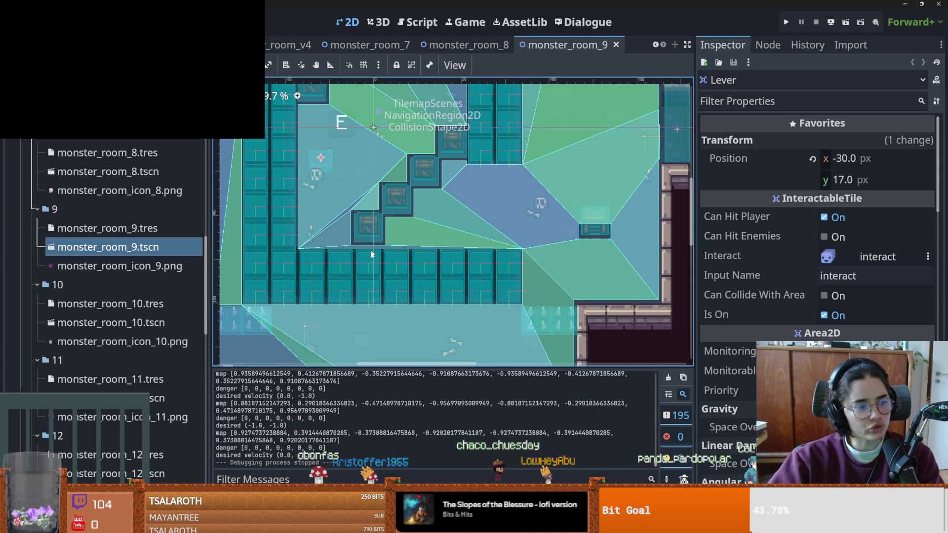
- Save monster_room_9, select its CollisionShape2D, and relaunch the project with F5
scroll(311, 265, up, 1)
key(ctrl+s)
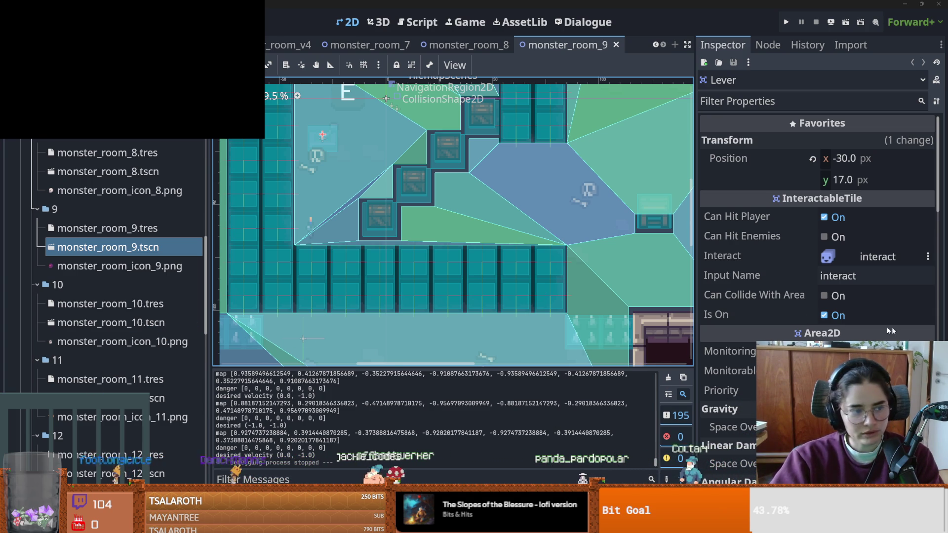
click(380, 226)
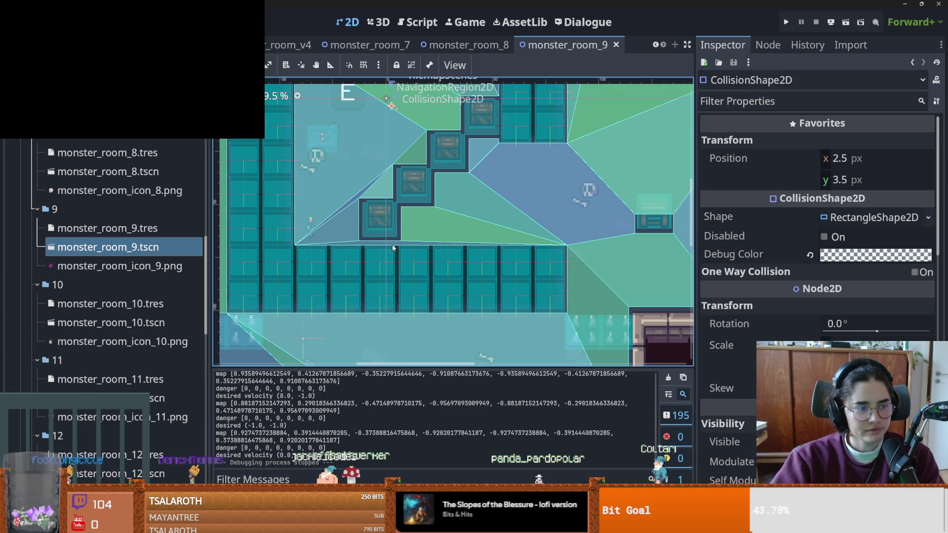
scroll(393, 248, up, 1)
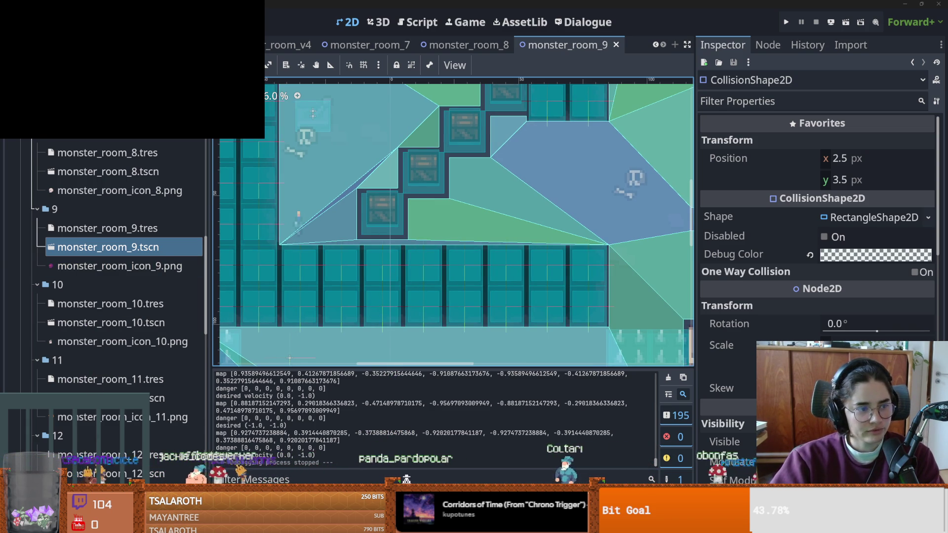
scroll(403, 269, down, 1)
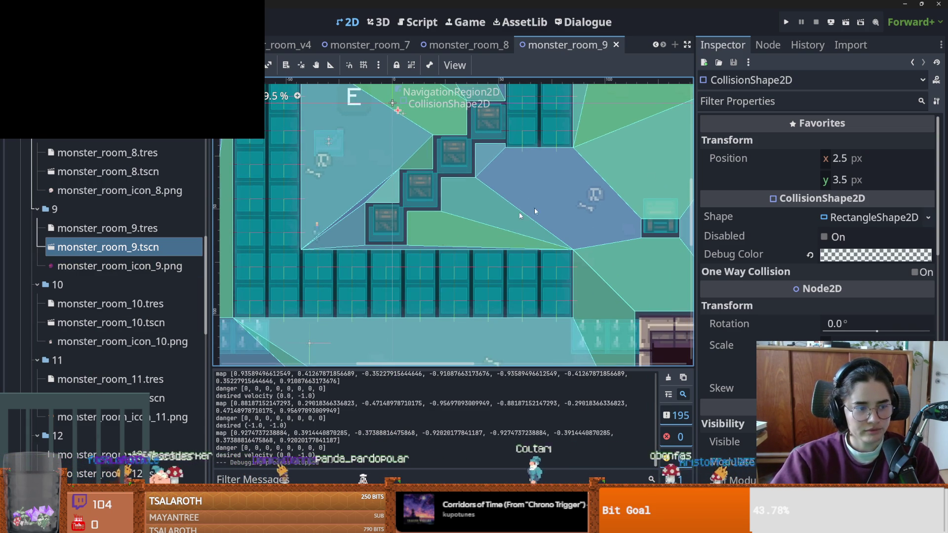
key(F5)
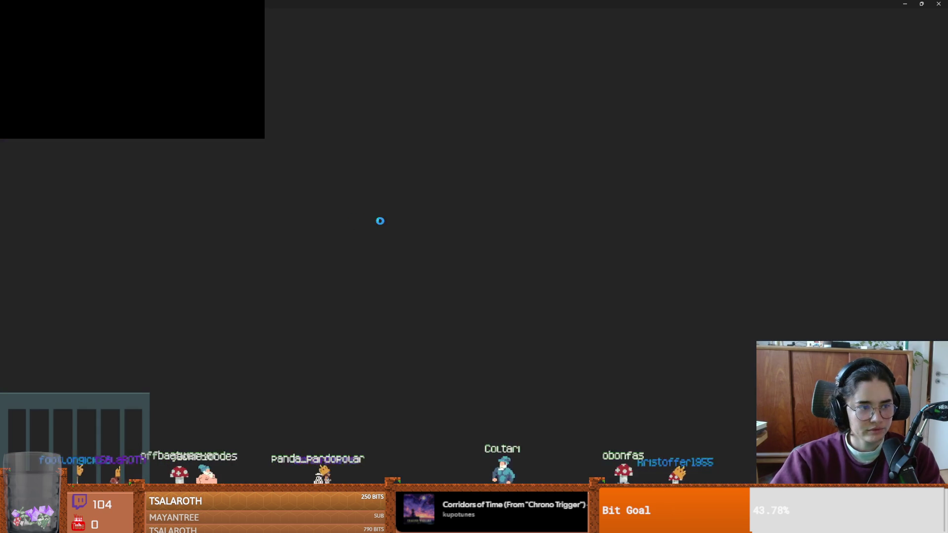
- Start the run as the Crusader, pick a debug card, and fight the skeletons in the first room
key(Return)
key(Return)
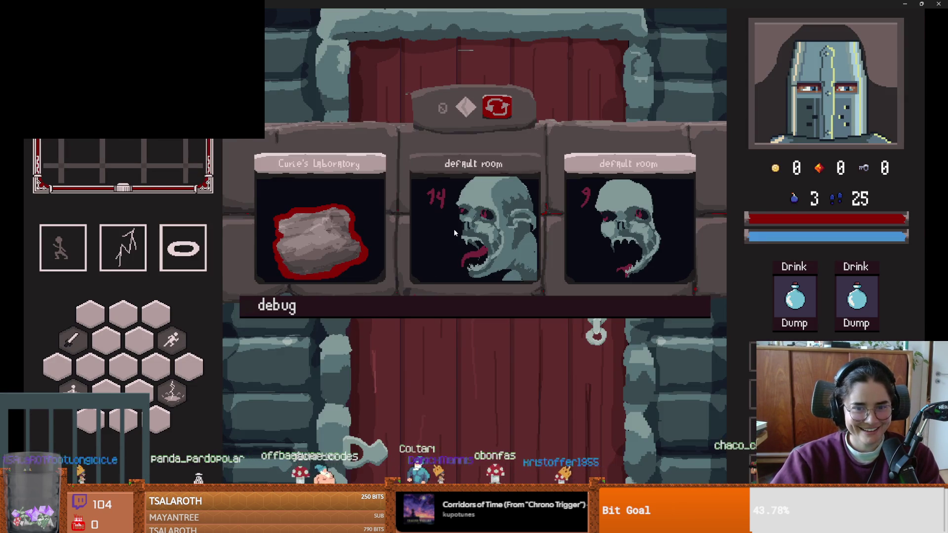
click(454, 229)
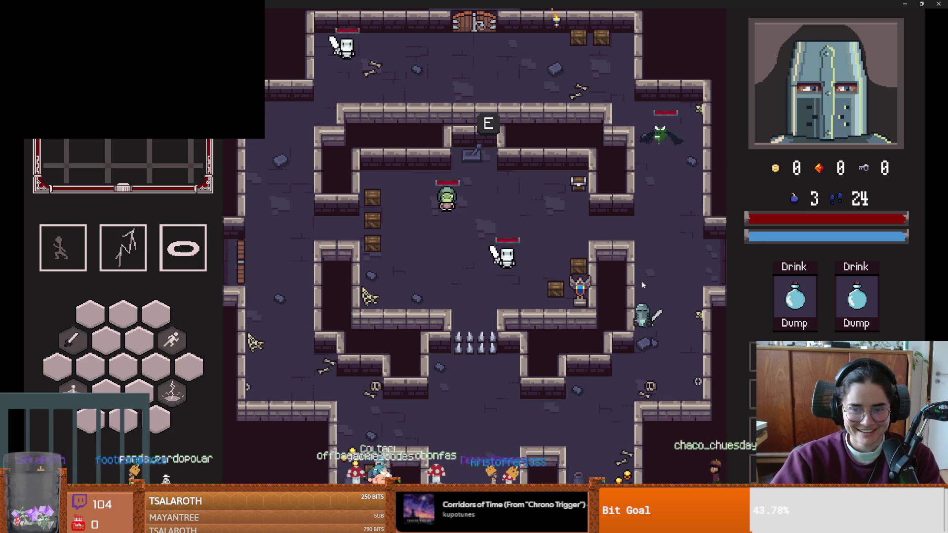
key(s)
key(a)
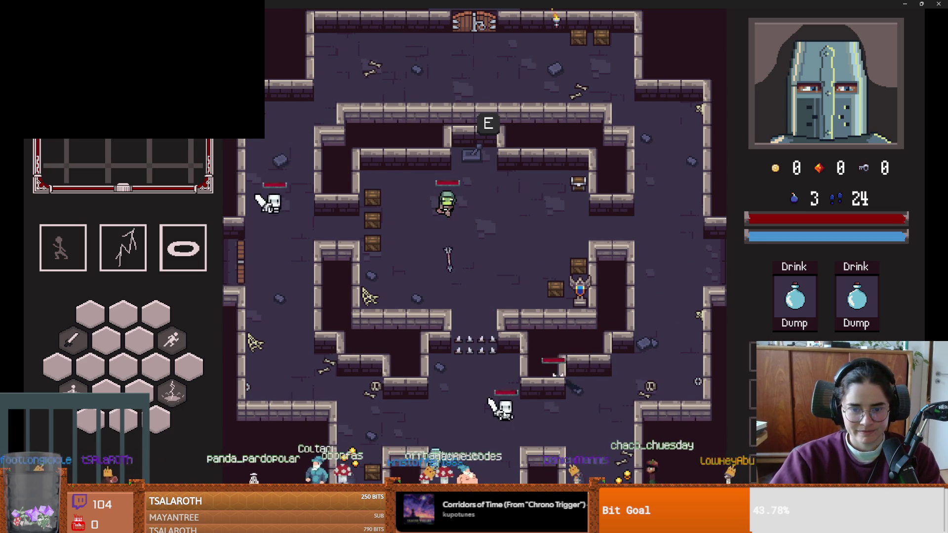
click(458, 428)
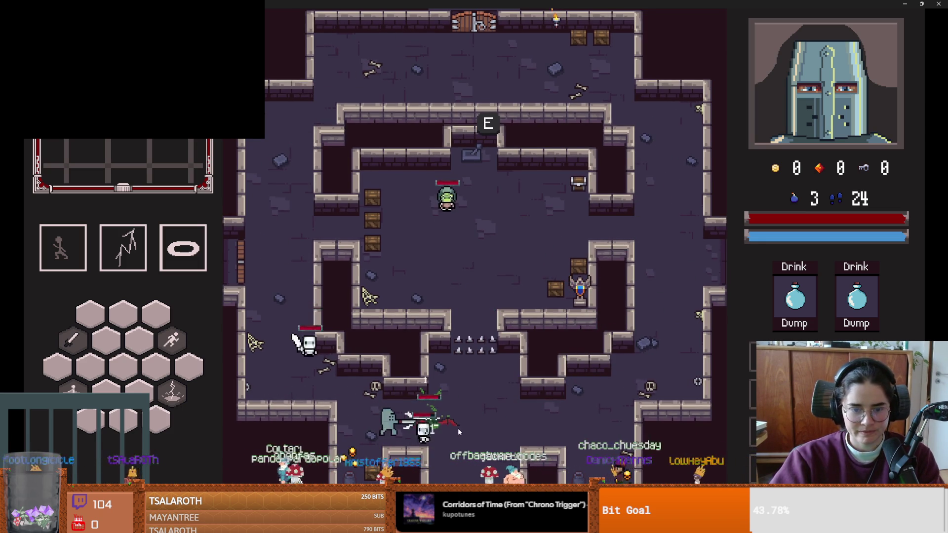
key(space)
click(418, 417)
key(d)
- Collect gold, smash the wall crates, kill the goblin, and walk to the lever in the upper room
key(d)
click(449, 438)
key(a)
key(a)
key(w)
key(d)
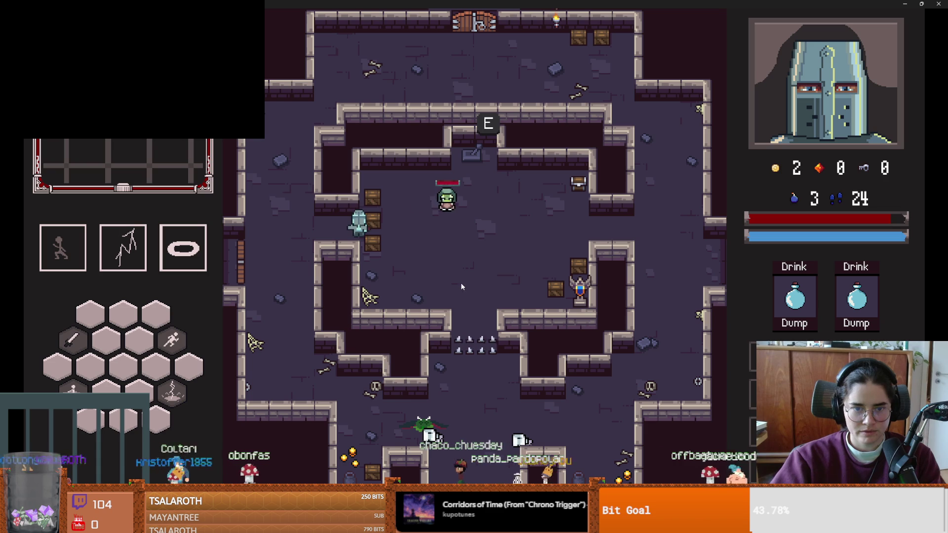
click(443, 278)
key(d)
click(439, 201)
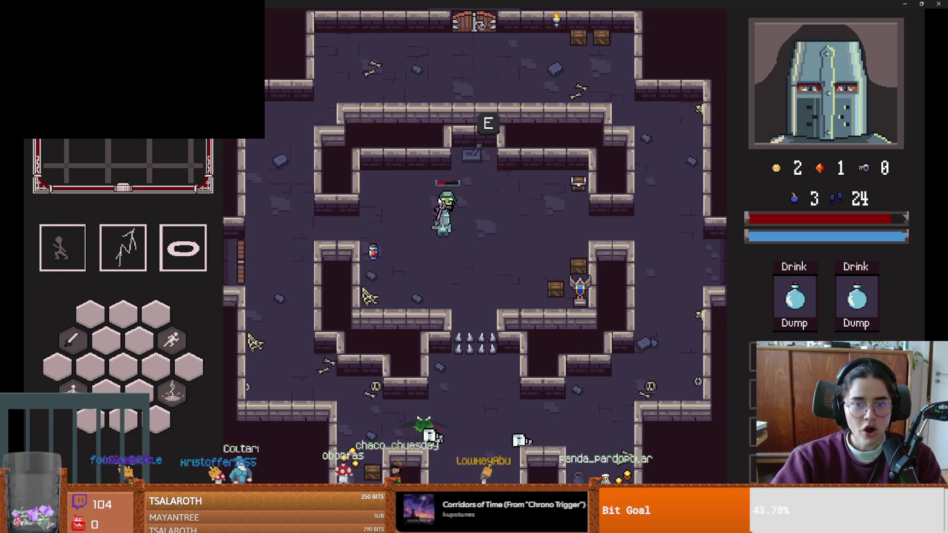
click(439, 201)
key(w)
key(w)
key(d)
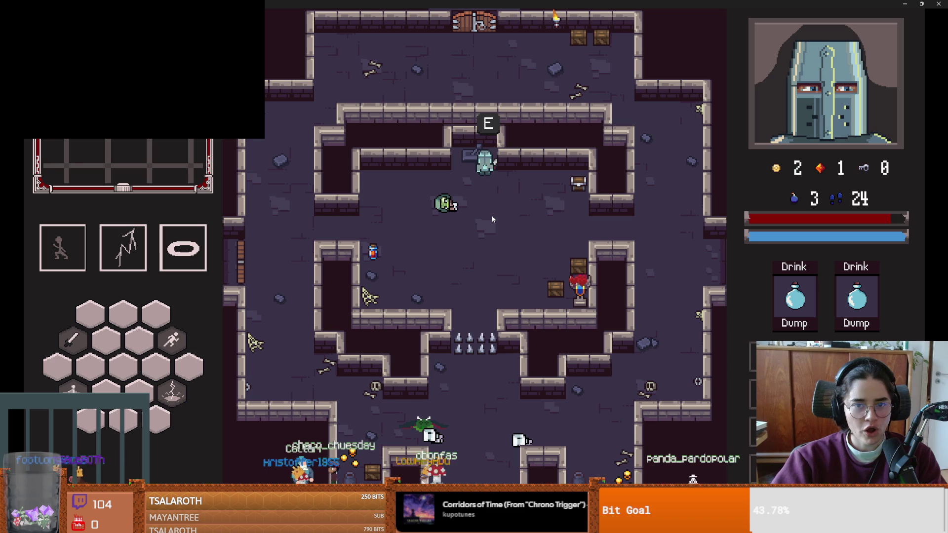
key(s)
key(a)
key(s)
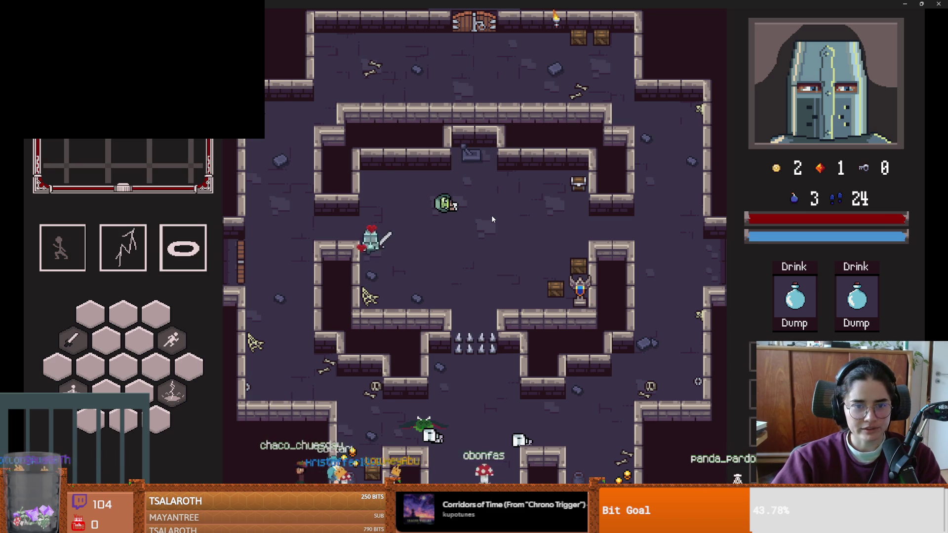
- Pause the game, exit fullscreen, close the debug window, and switch to GitHub Desktop
key(Escape)
key(F11)
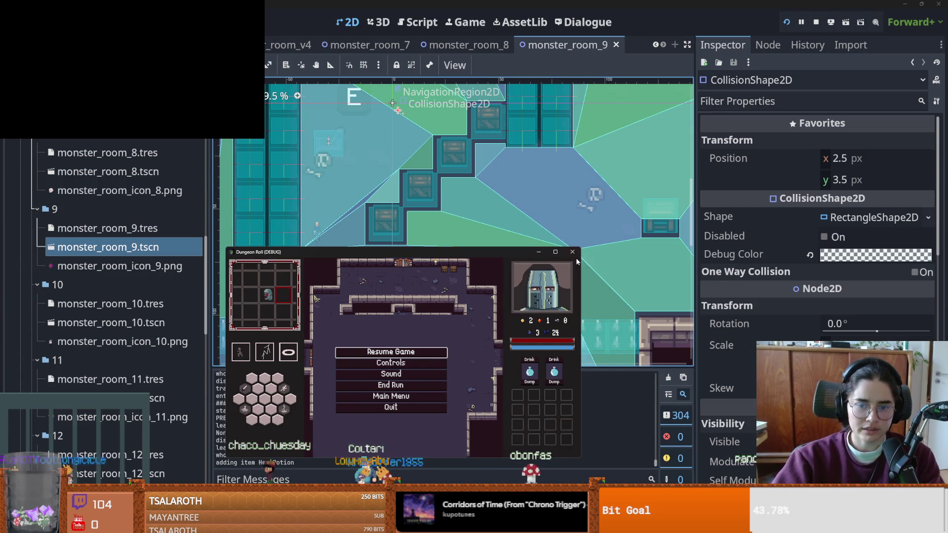
click(572, 252)
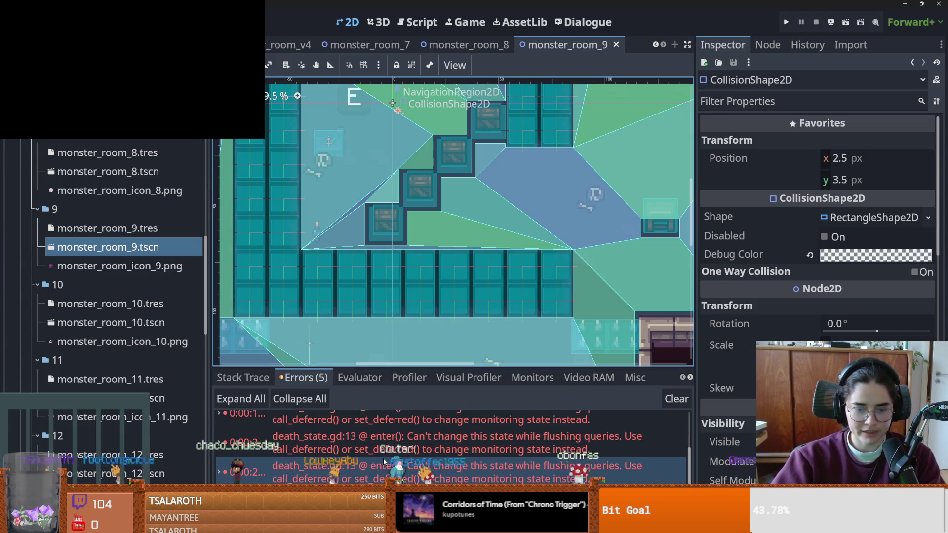
key(alt+Tab)
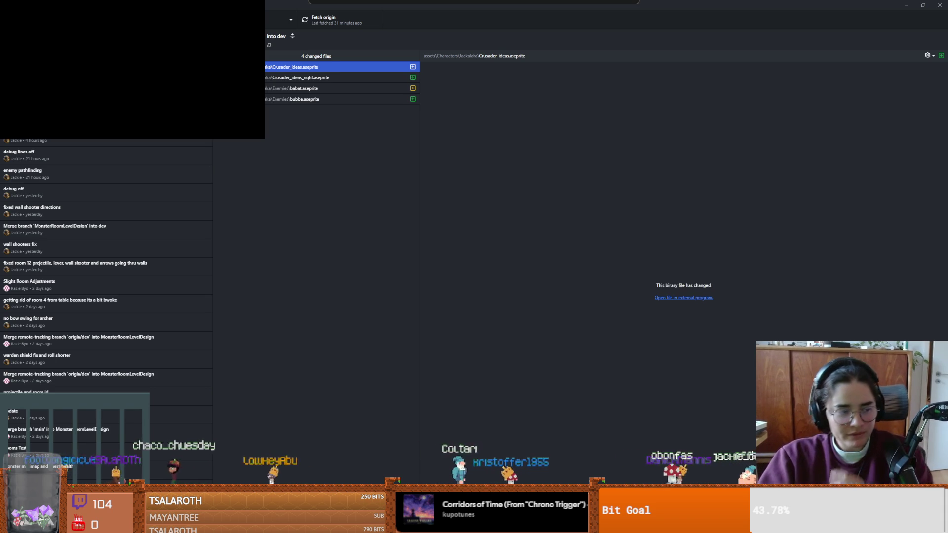
- Stash all uncommitted changes from the Changes list, then go back to Godot
key(ctrl+1)
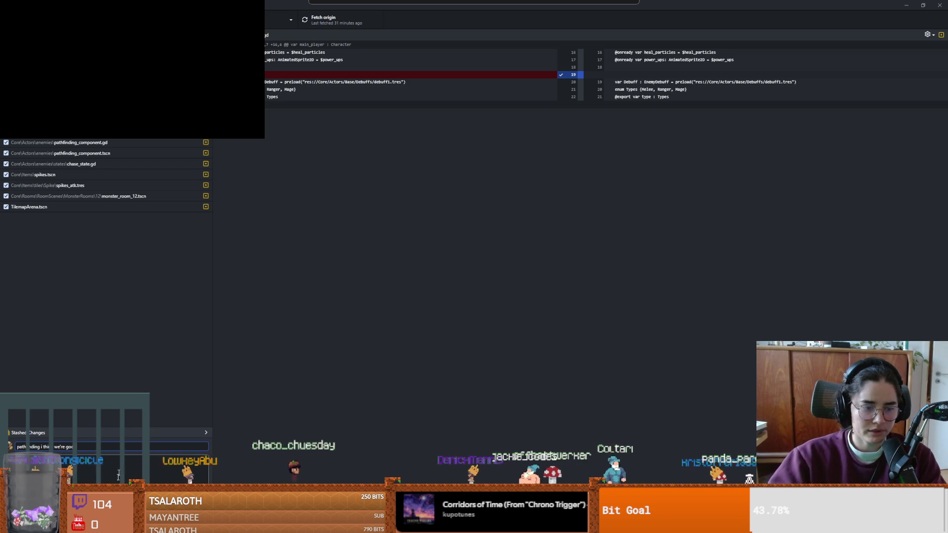
click(306, 38)
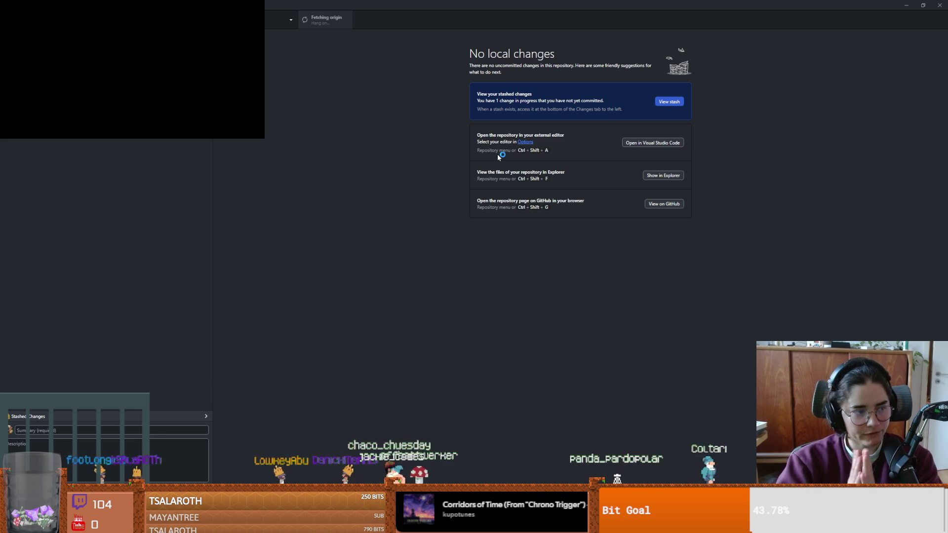
key(alt+Tab)
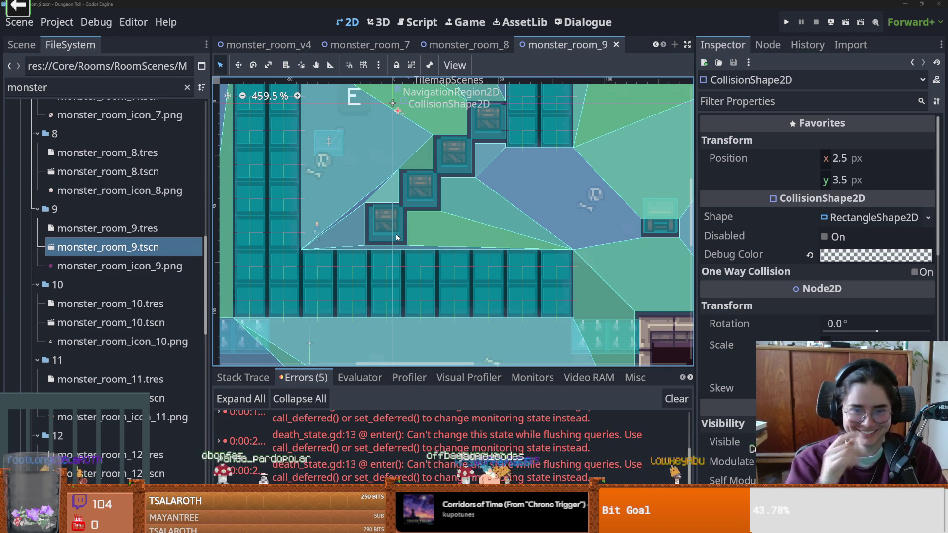
- Zoom around monster_room_9's navigation mesh and save the scene
scroll(353, 288, up, 2)
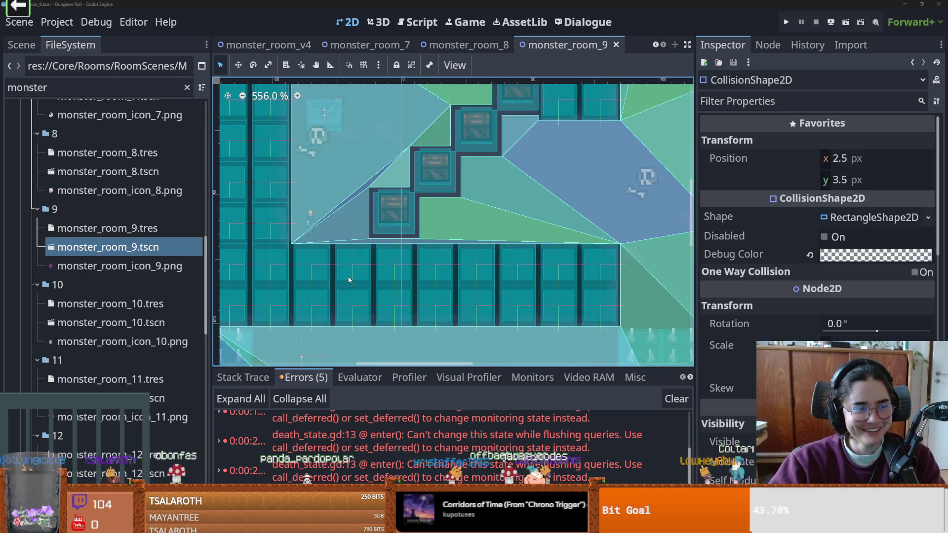
key(ctrl+s)
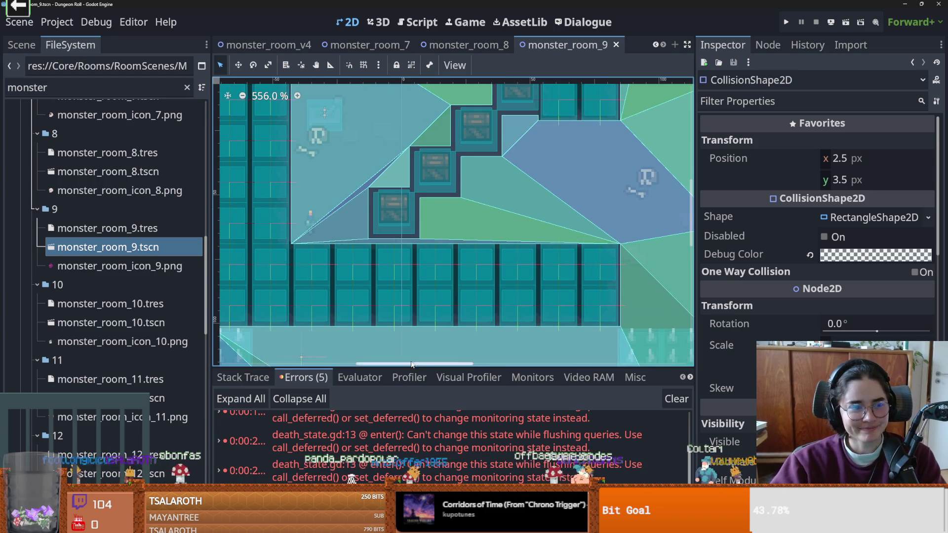
scroll(372, 281, down, 6)
scroll(393, 239, down, 3)
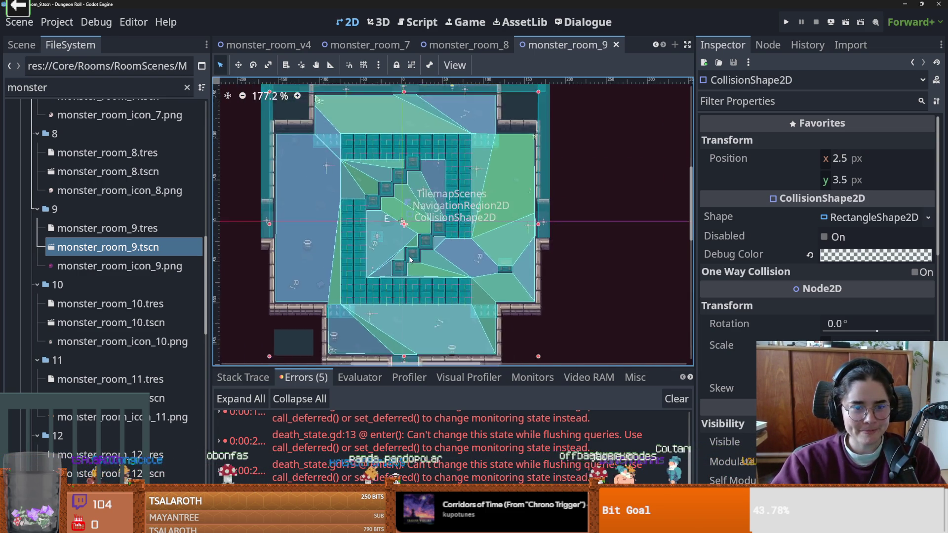
scroll(406, 262, up, 3)
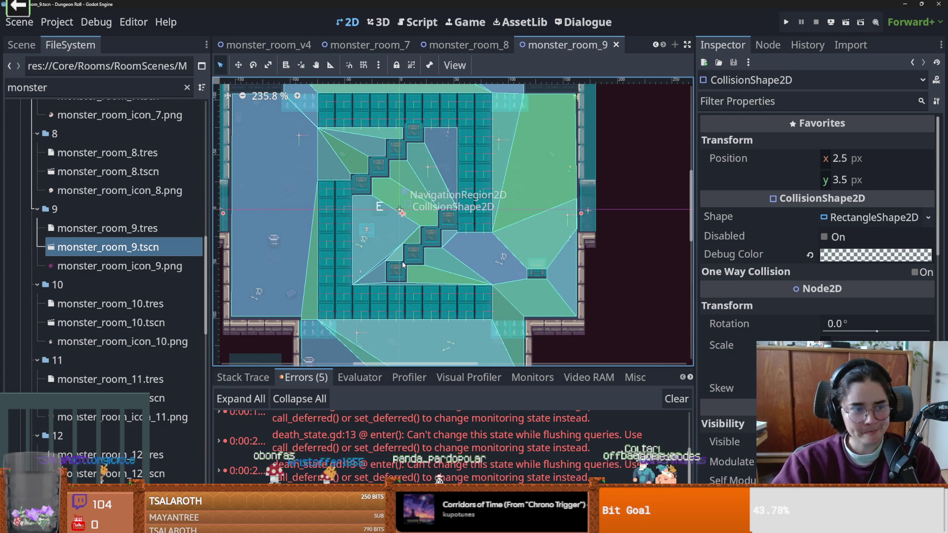
scroll(401, 266, up, 2)
key(ctrl+s)
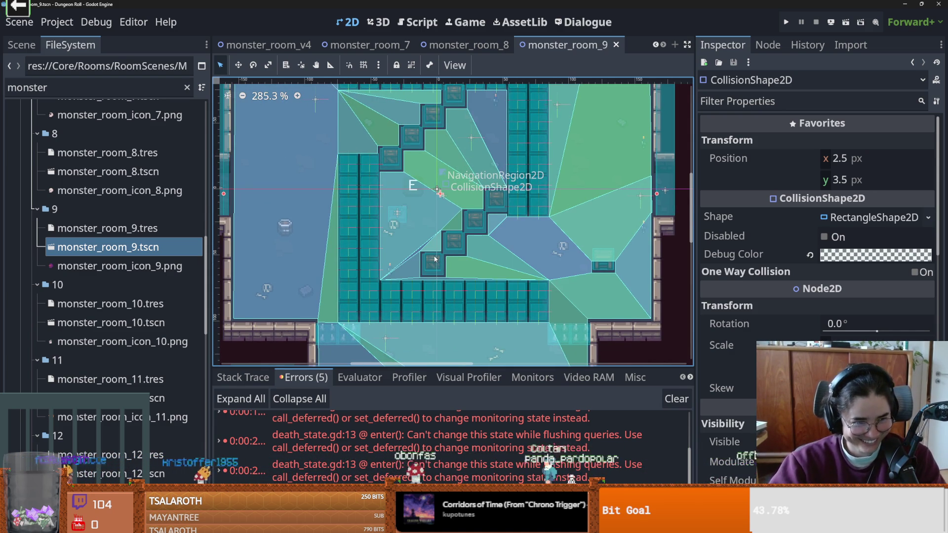
scroll(444, 267, up, 1)
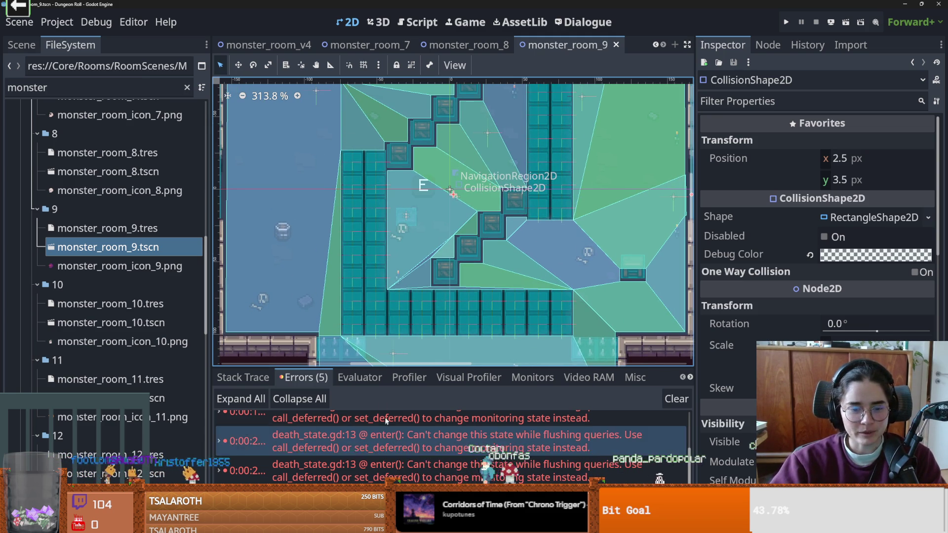
key(ctrl+s)
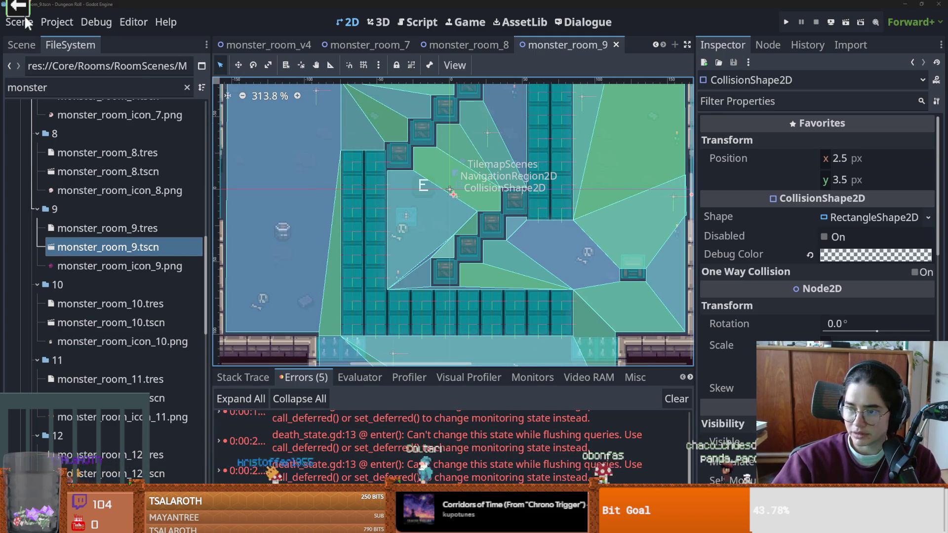
- Bring up the chat mini-game launcher and put the Cannon game in front
key(F5)
key(alt+Tab)
key(Tab)
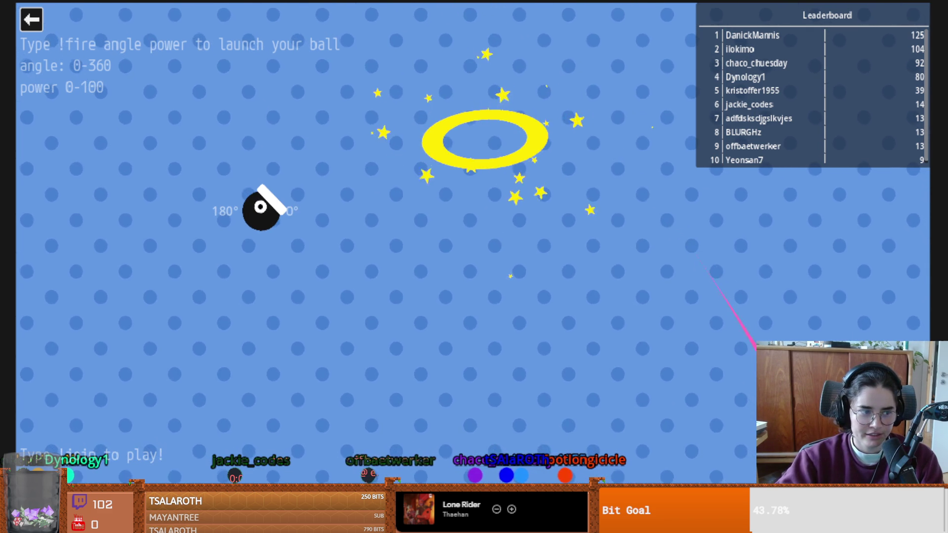
- Close the Cannon game after chat's round and return to the Godot editor
click(31, 20)
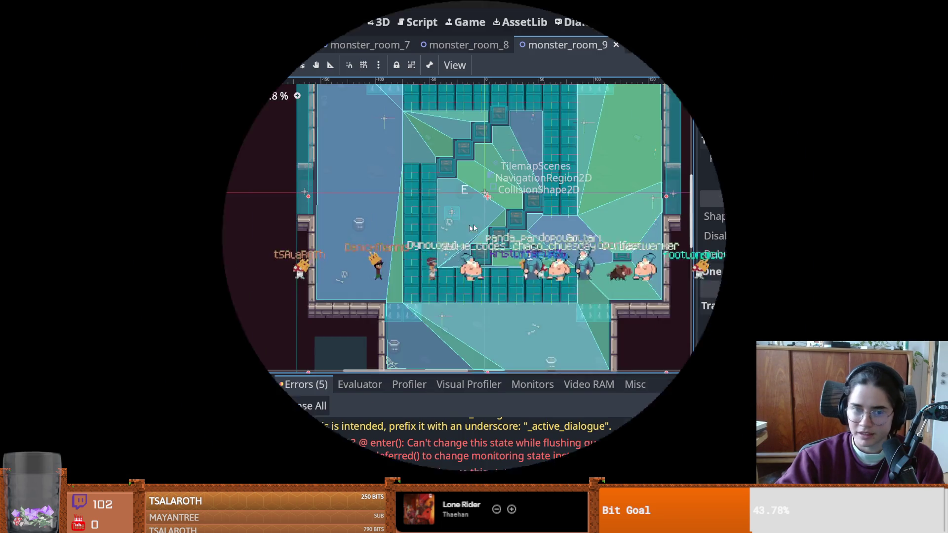
key(ctrl+s)
- Open monster_room_10.tscn from the FileSystem dock and save it
scroll(362, 252, right, 5)
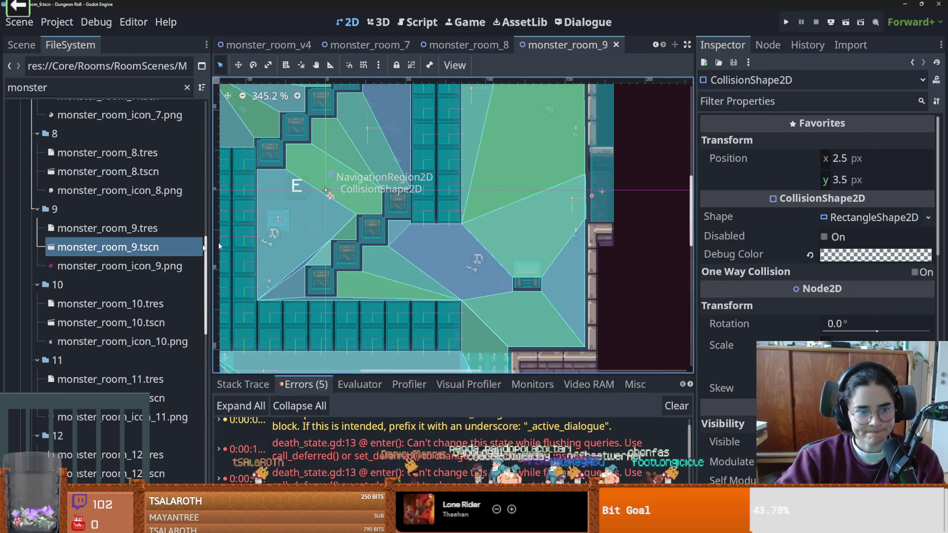
click(133, 332)
double_click(132, 332)
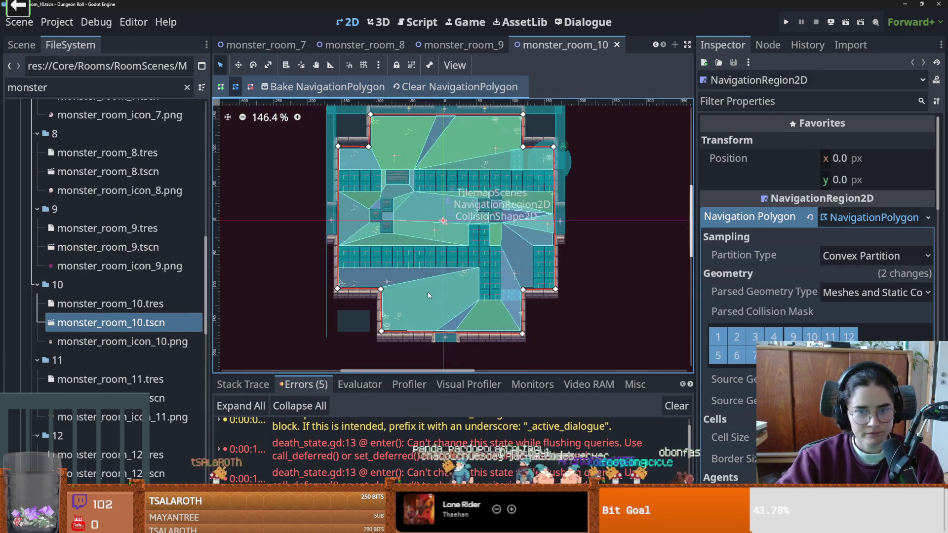
key(ctrl+s)
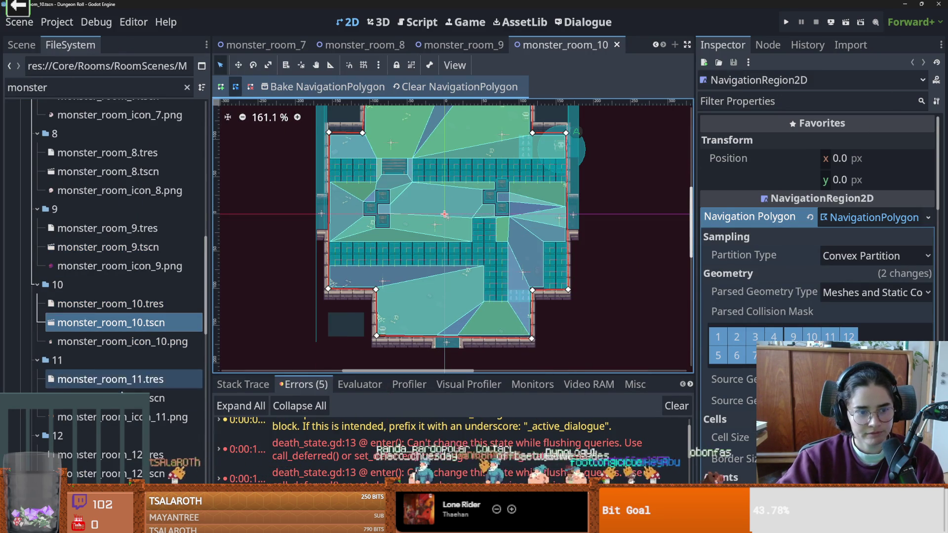
- Open monster_room_11.tscn and zoom over its navigation polygon
double_click(148, 398)
scroll(462, 241, up, 1)
scroll(462, 241, down, 1)
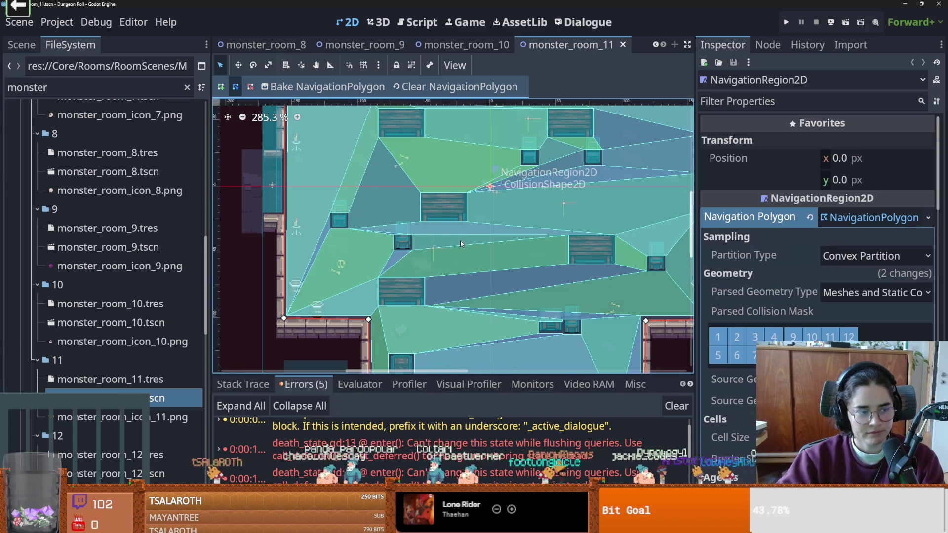
scroll(461, 243, up, 1)
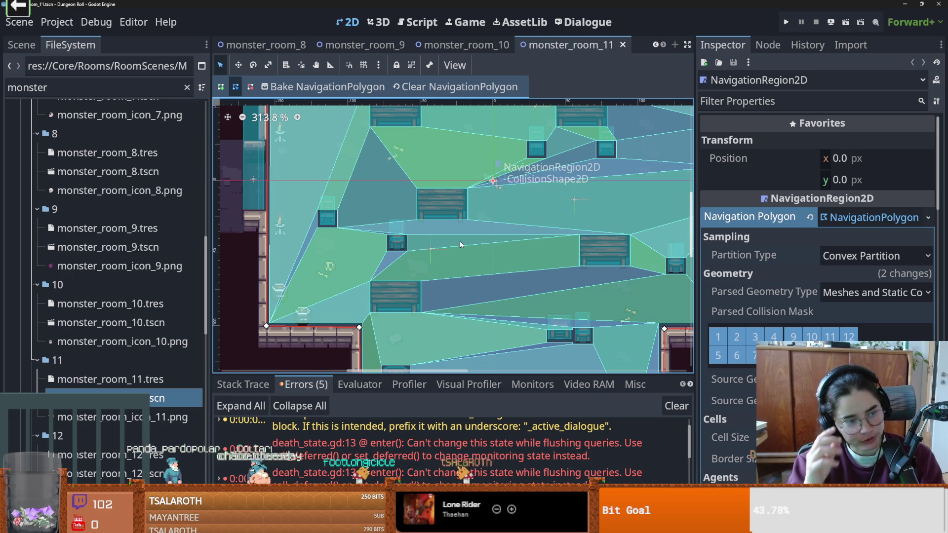
scroll(463, 230, down, 4)
- Save monster_room_11 while zooming the canvas
key(ctrl+s)
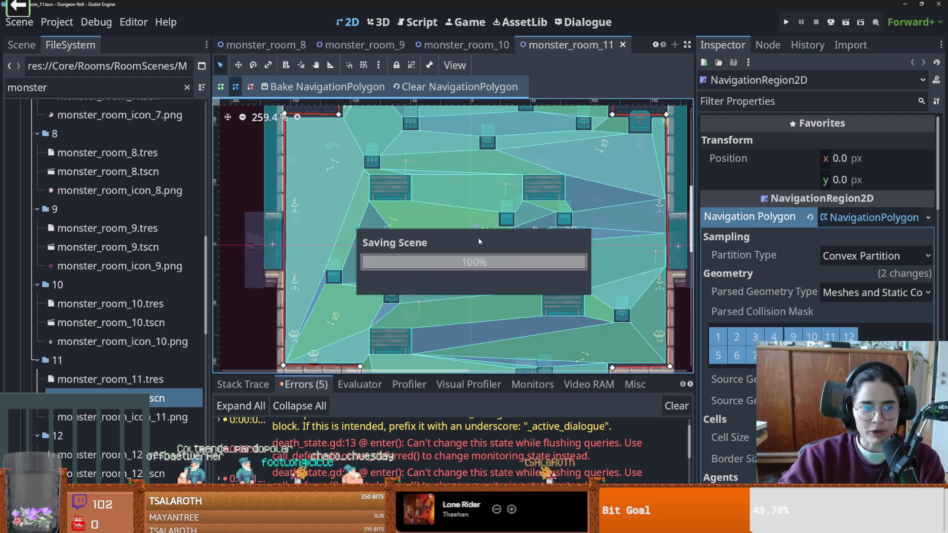
scroll(504, 227, up, 5)
key(ctrl+s)
scroll(570, 246, down, 4)
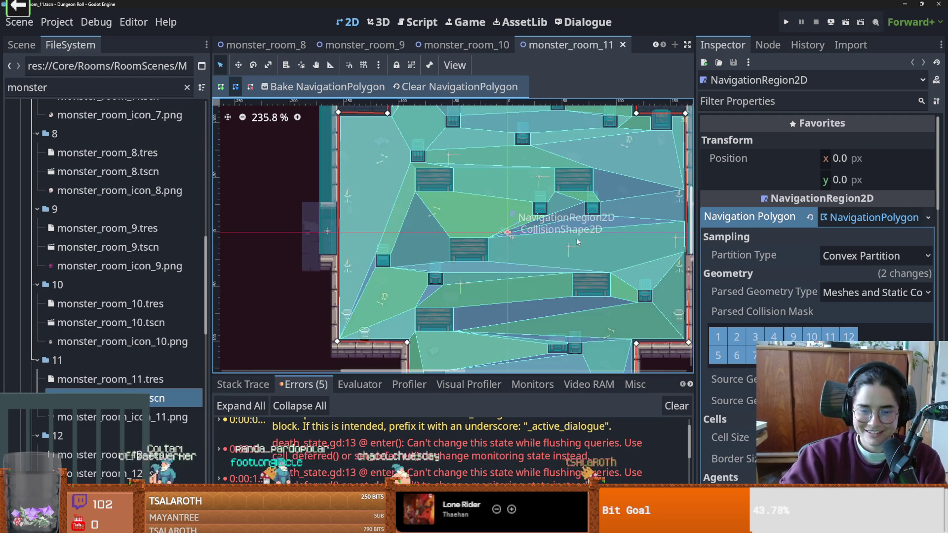
- Drag the splitter up to enlarge the Errors panel, then save the scene again
mouse_move(613, 376)
mouse_down()
mouse_move(632, 315)
mouse_move(632, 364)
mouse_up()
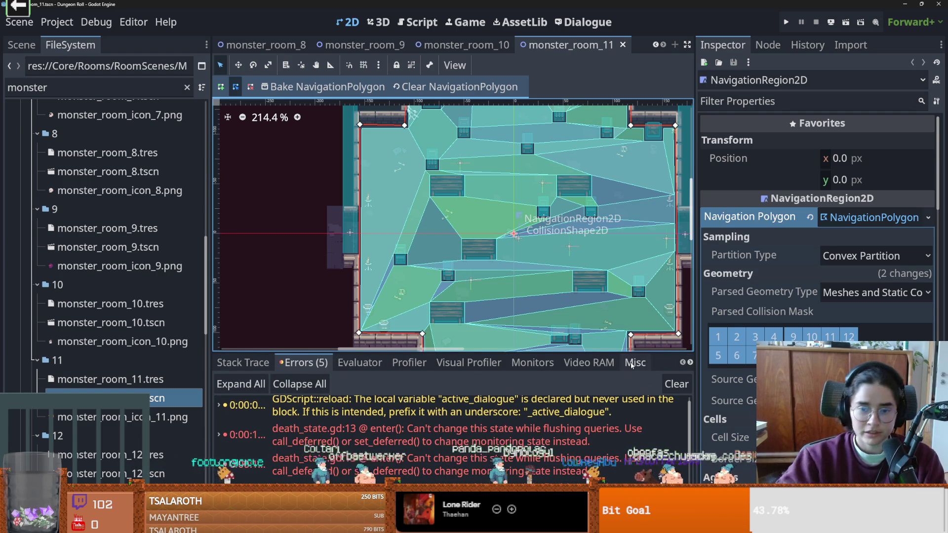
key(ctrl+s)
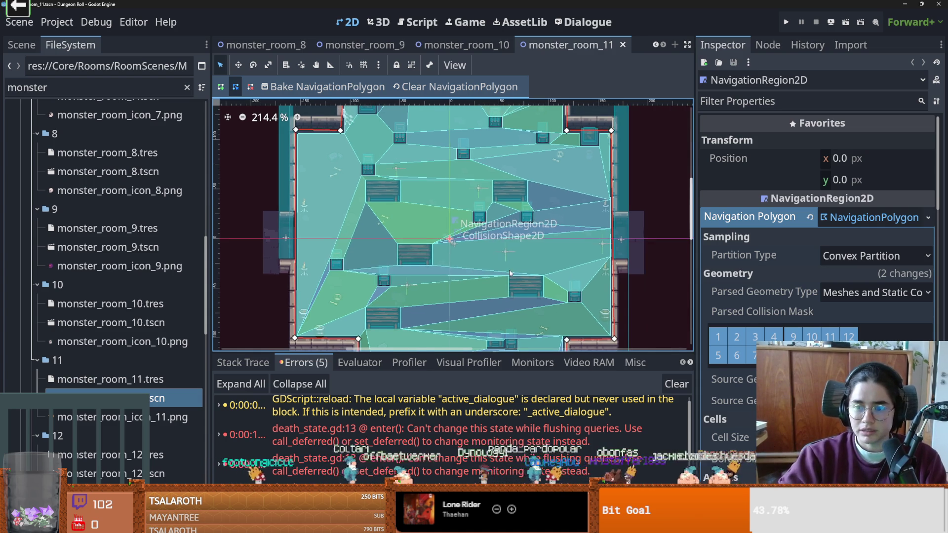
key(ctrl+s)
scroll(585, 230, up, 1)
scroll(582, 231, left, 1)
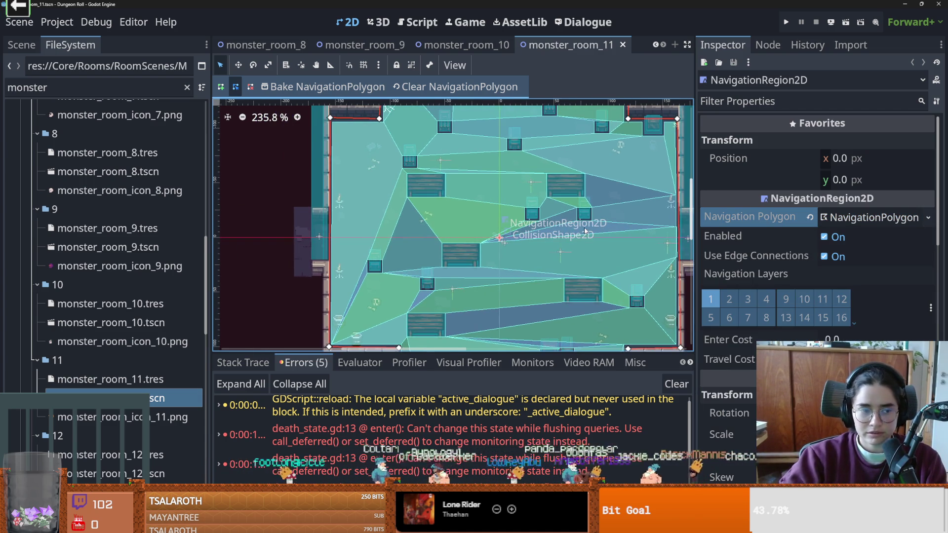
scroll(576, 236, up, 3)
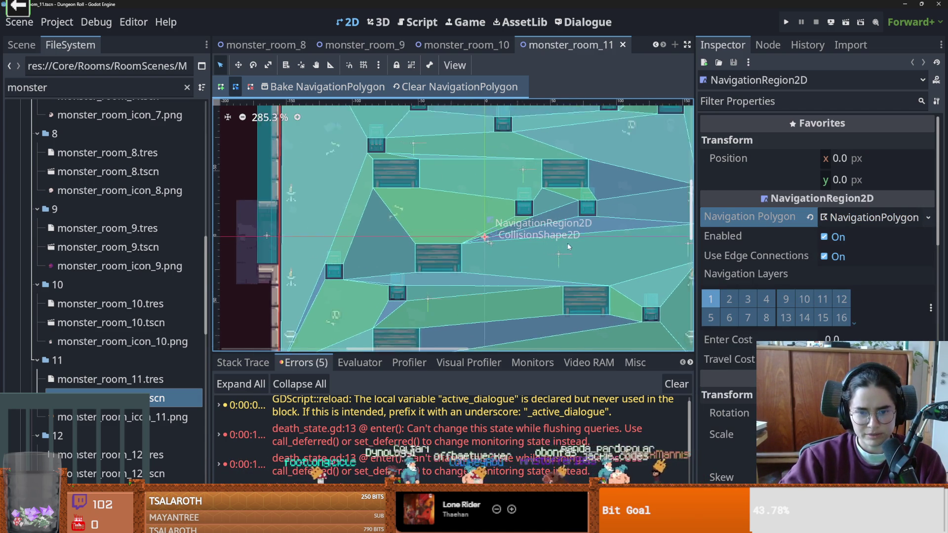
key(ctrl+s)
- In the Scene dock, collapse the Sprite2D branch, select RoomEnterTrigger's CollisionShape2D, and save
click(22, 45)
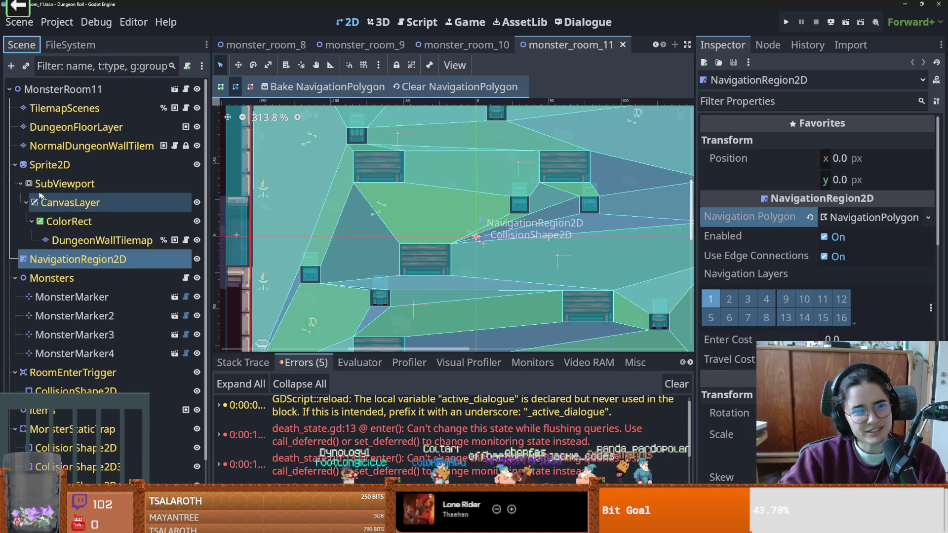
click(15, 164)
key(ctrl+s)
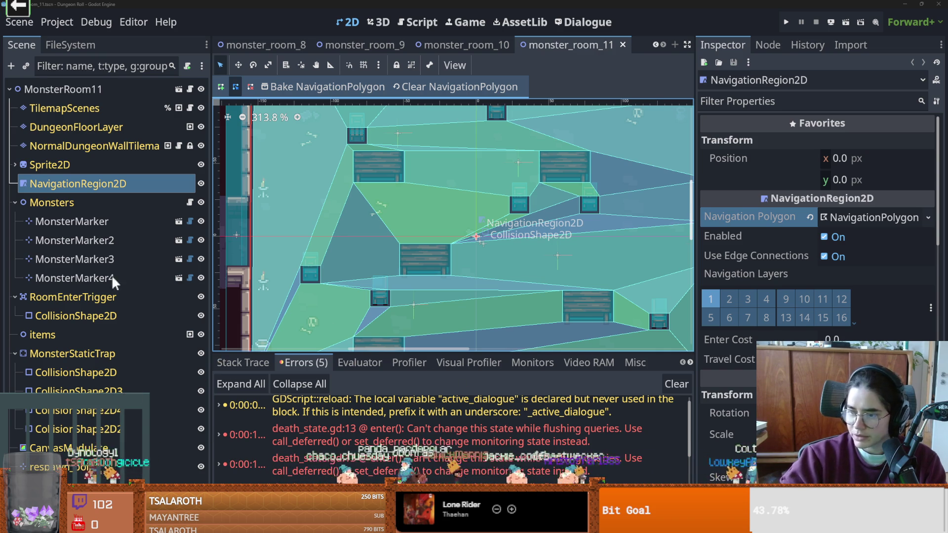
click(437, 196)
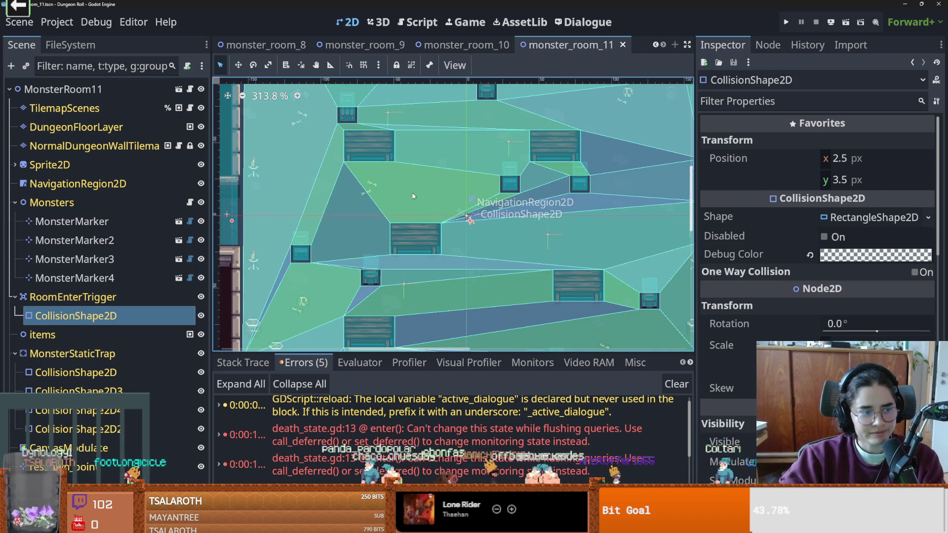
key(ctrl+s)
- Zoom and pan across monster_room_11's navigation layout, saving along the way
scroll(416, 202, up, 2)
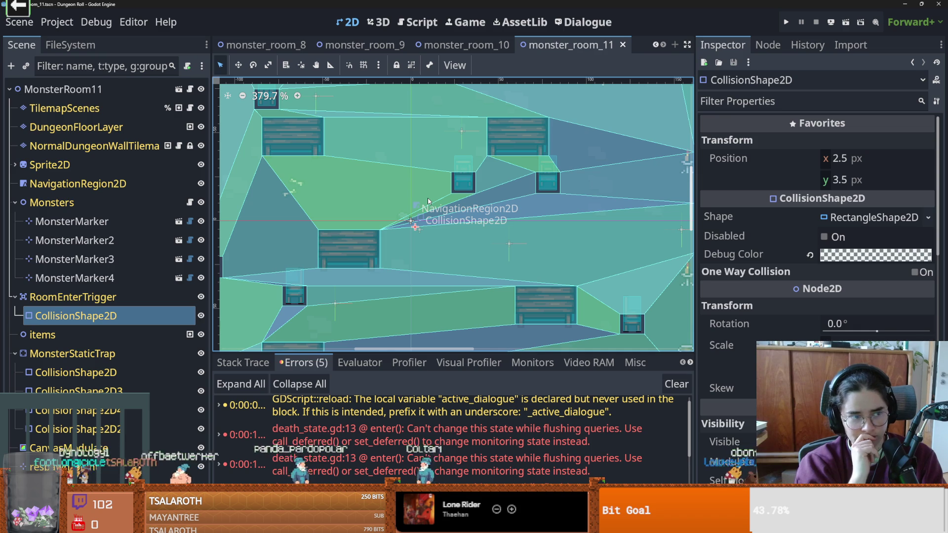
scroll(423, 197, up, 2)
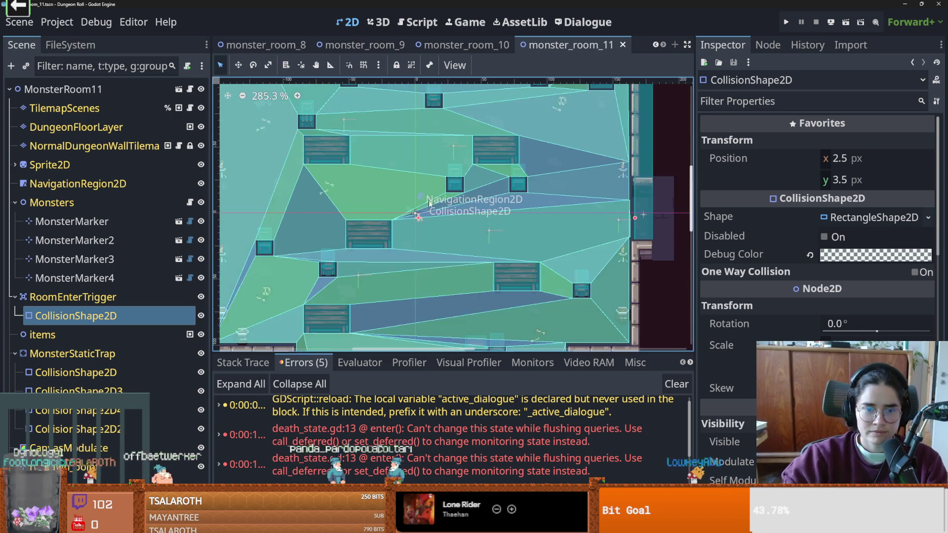
key(ctrl+s)
scroll(470, 197, down, 5)
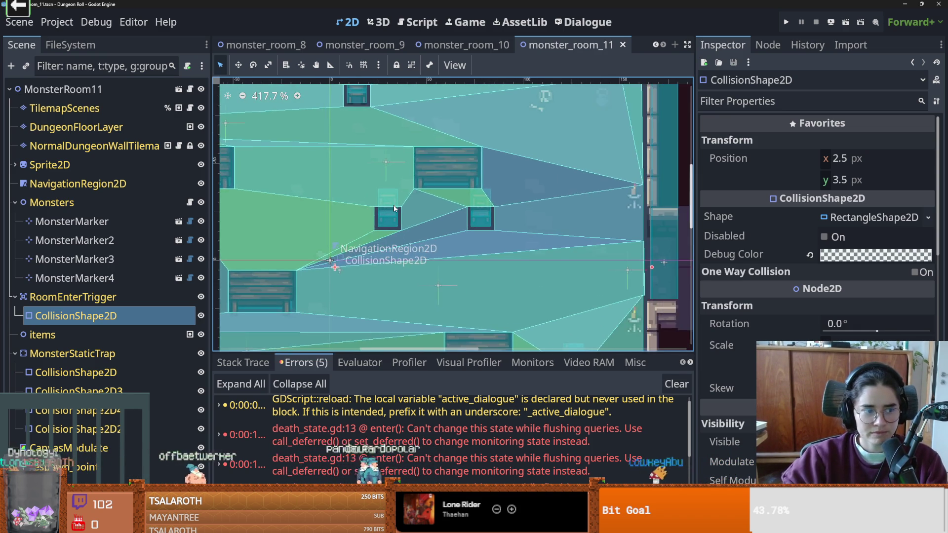
drag(411, 197, 458, 204)
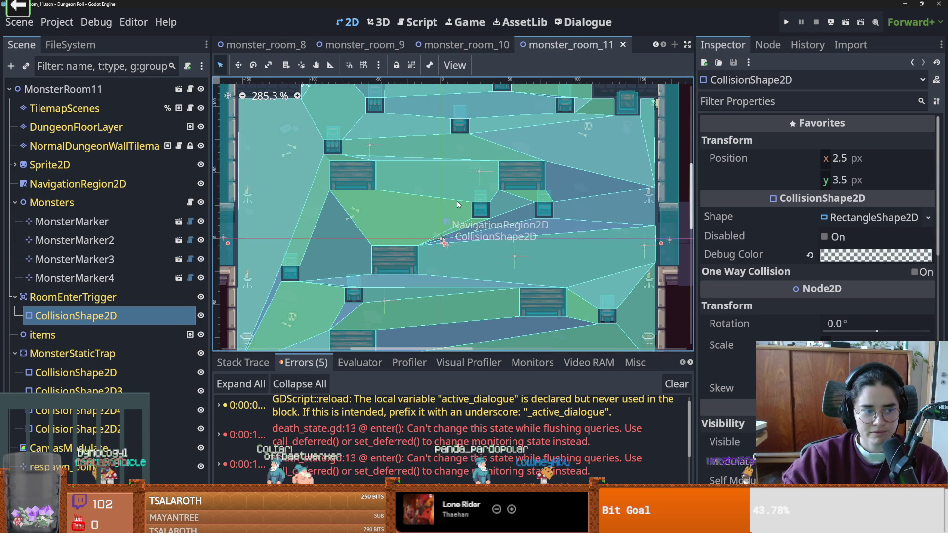
key(ctrl+s)
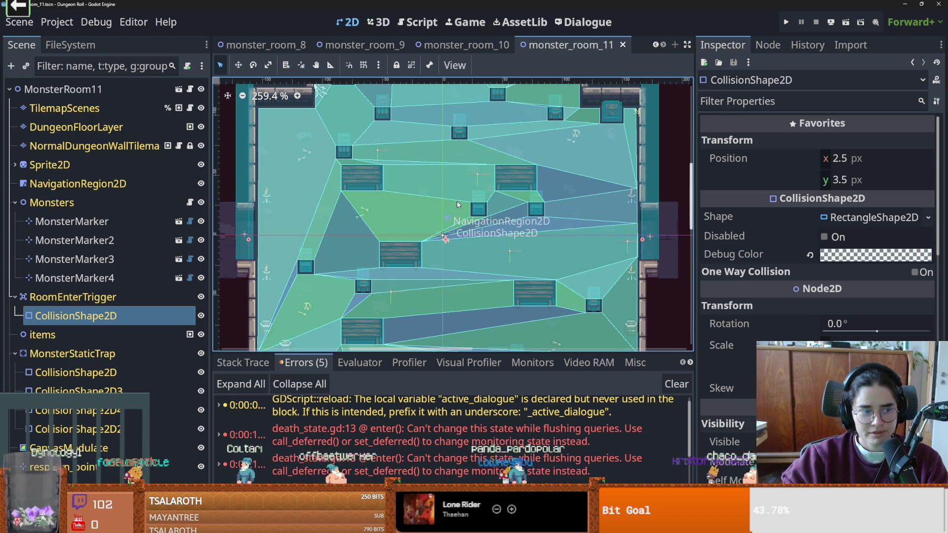
scroll(457, 204, up, 1)
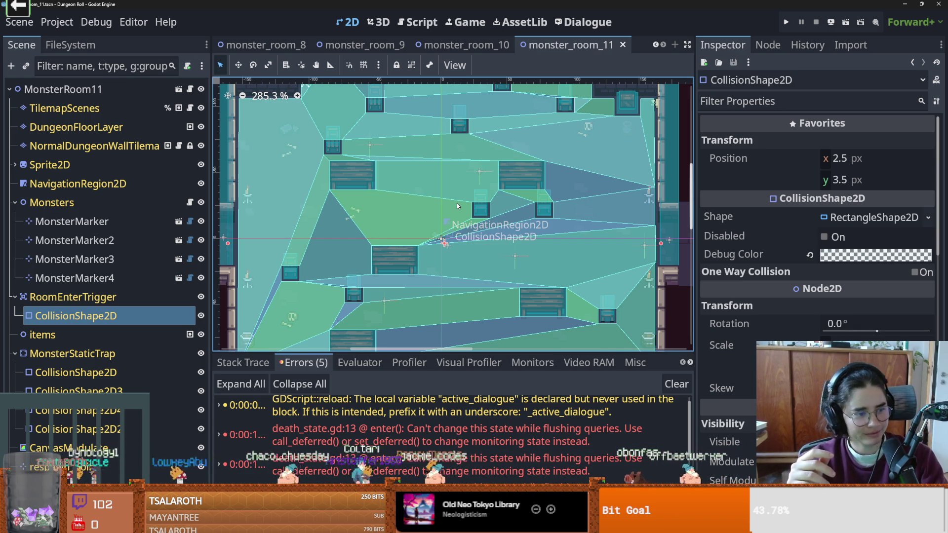
scroll(457, 206, up, 1)
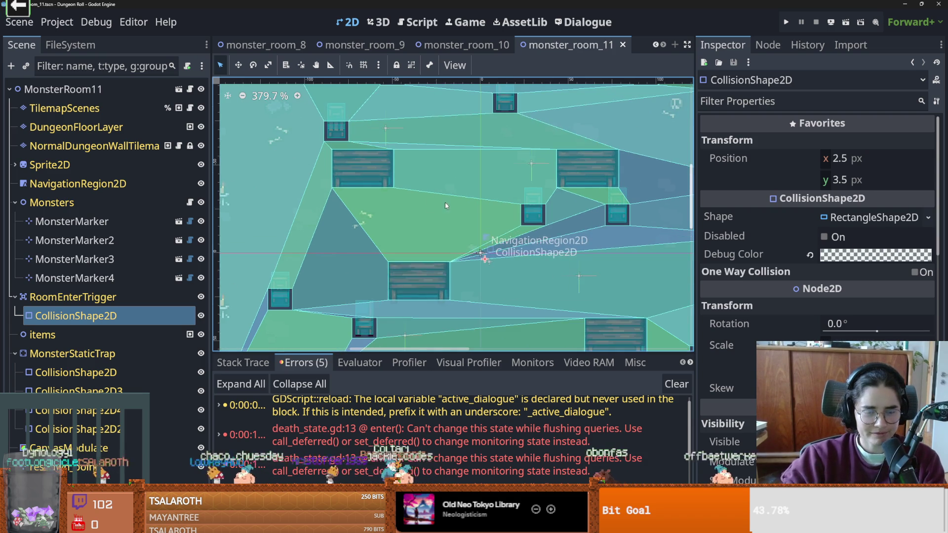
- Fold the Monsters and RoomEnterTrigger branches, save monster_room_11, and return to monster_room_10
click(14, 203)
key(ctrl+s)
scroll(460, 241, up, 1)
drag(460, 241, 418, 255)
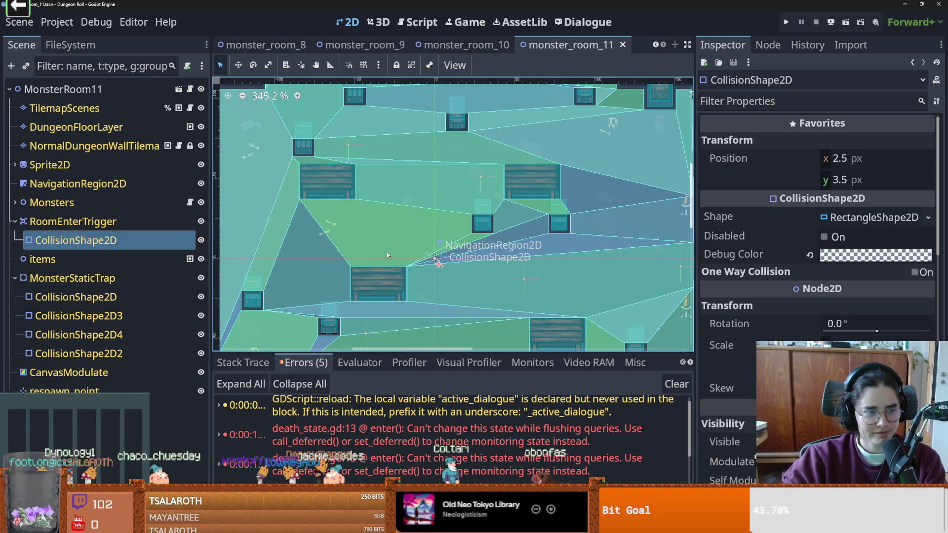
scroll(439, 258, down, 1)
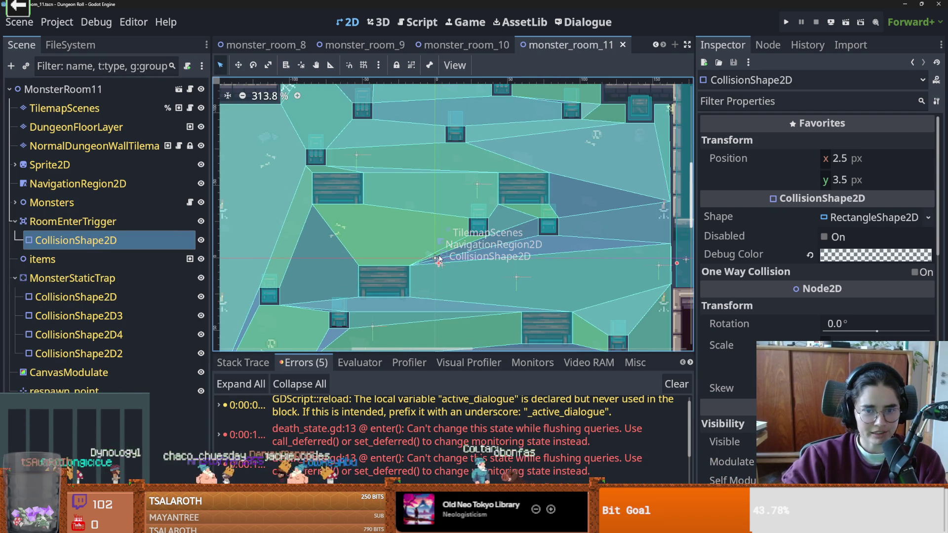
drag(443, 256, 529, 229)
key(ctrl+s)
click(14, 221)
key(ctrl+s)
click(464, 44)
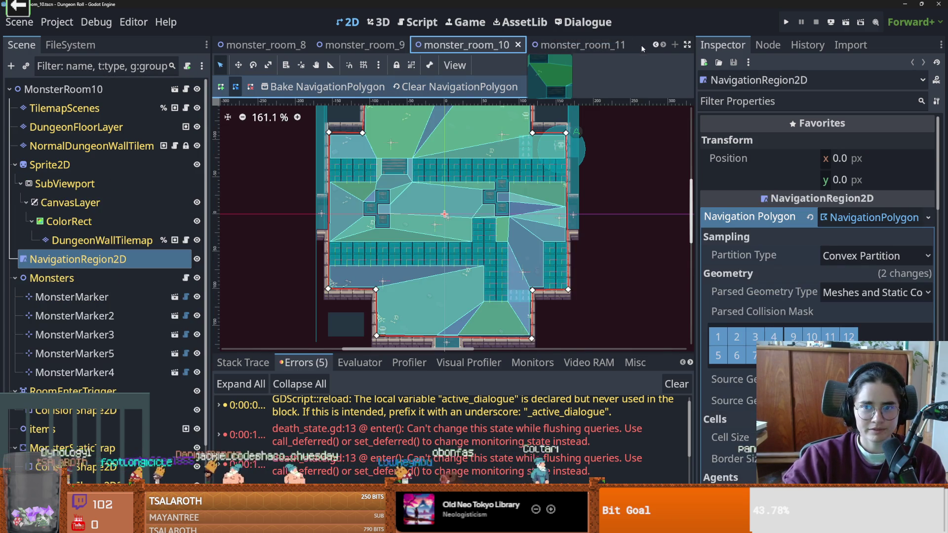
- Save the body_animations and big_gaping_hole_down_spawn scenes, collapsing their top nodes
scroll(655, 45, up, 8)
click(296, 46)
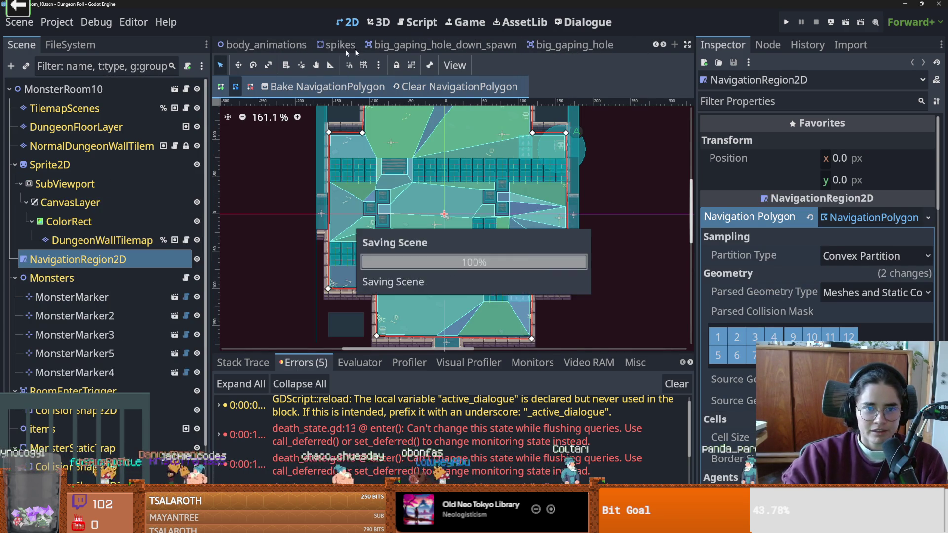
key(ctrl+s)
click(15, 165)
key(ctrl+s)
click(395, 44)
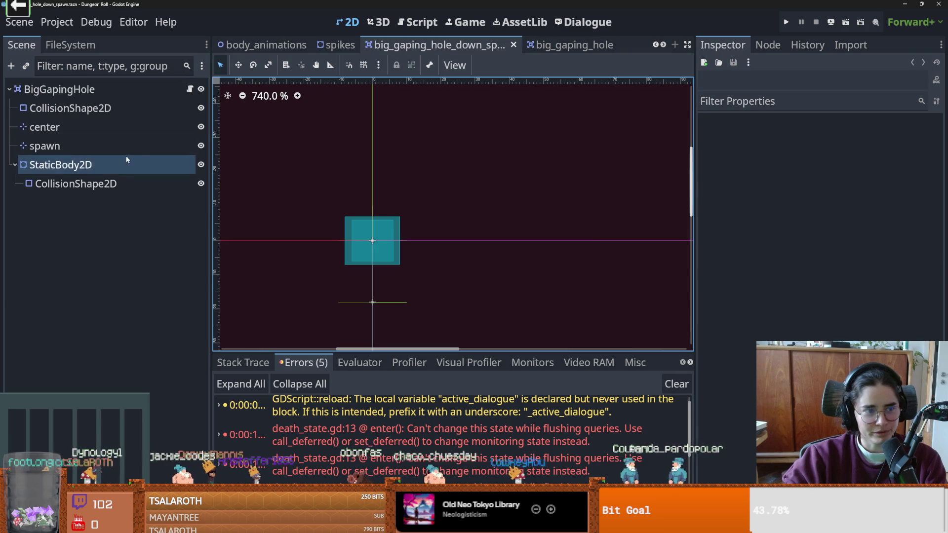
click(15, 164)
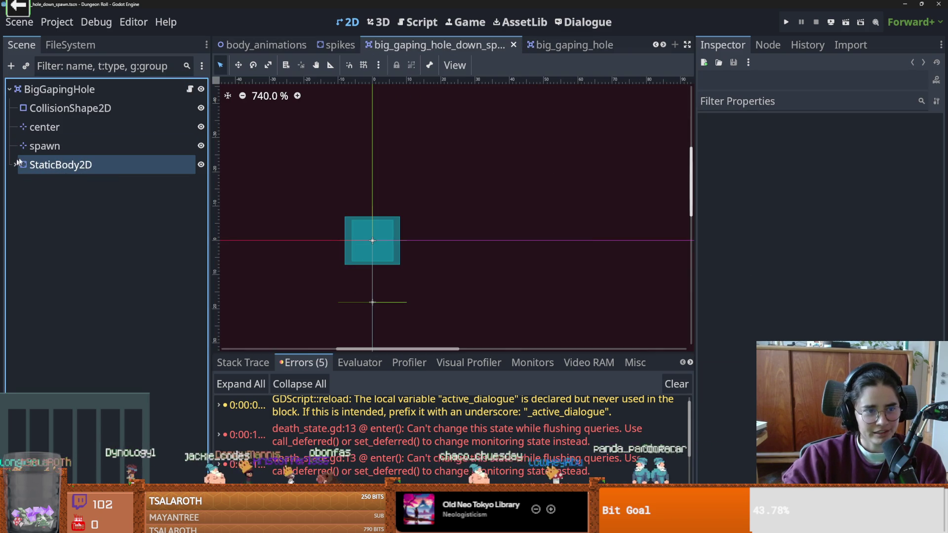
key(ctrl+s)
- Open the big_gaping_hole scene and inspect its StaticBody2D
click(568, 45)
click(657, 45)
click(657, 45)
scroll(660, 47, up, 8)
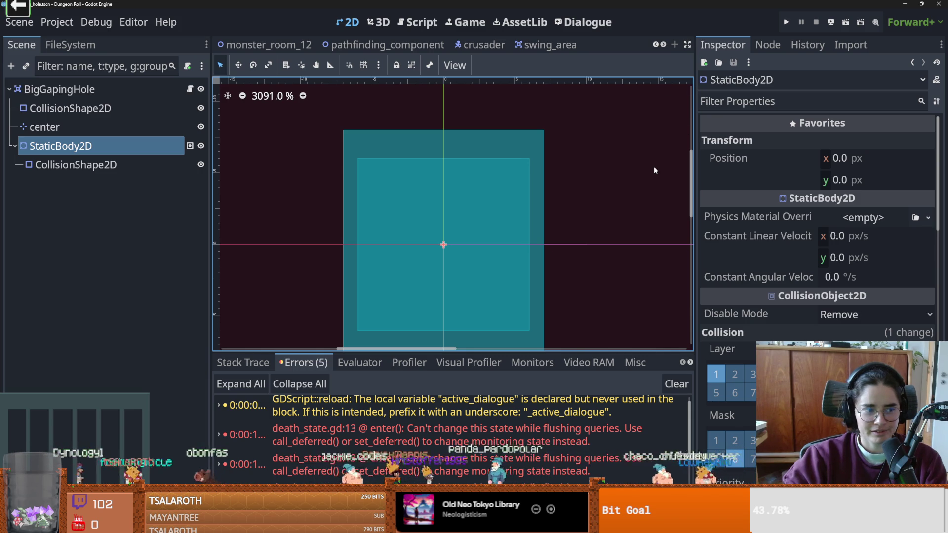
scroll(656, 46, up, 6)
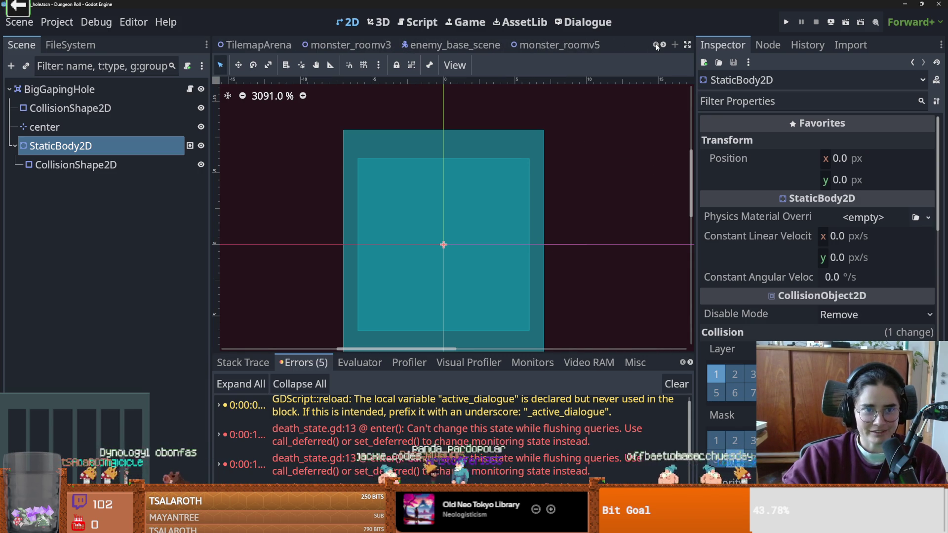
- Close all scene tabs right of monster_roomv3, leaving TilemapArena and monster_roomv3 open
click(291, 45)
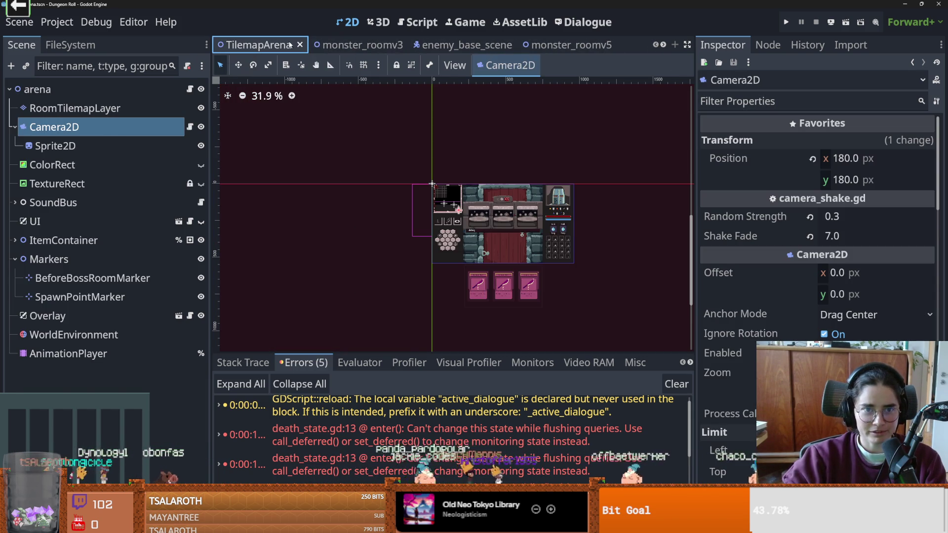
right_click(342, 45)
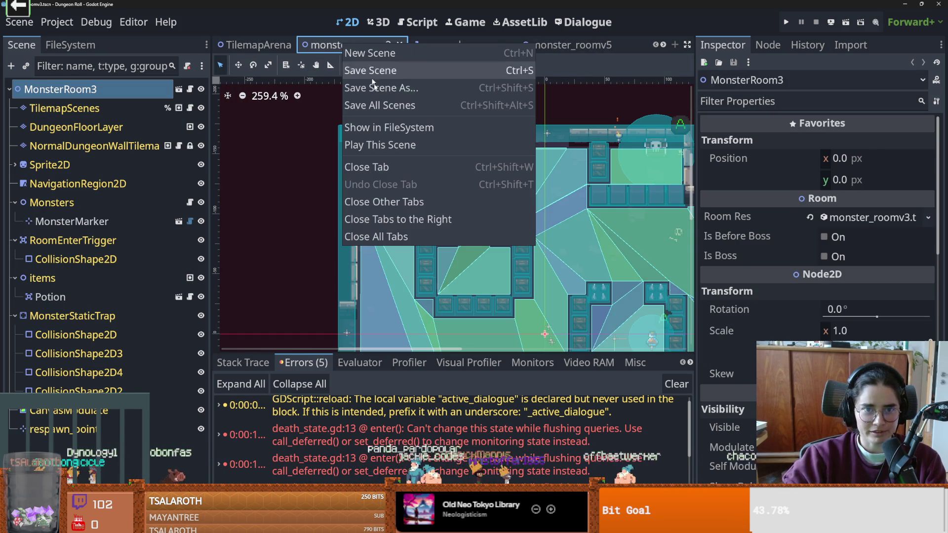
click(411, 220)
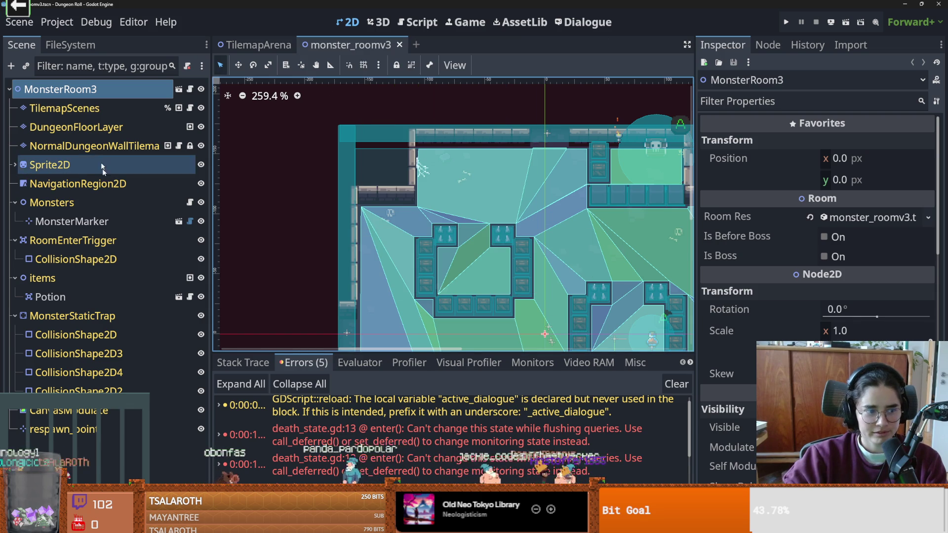
- Collapse the MonsterStaticTrap node and save the monster_roomv3 scene
click(14, 316)
key(ctrl+s)
scroll(390, 228, up, 2)
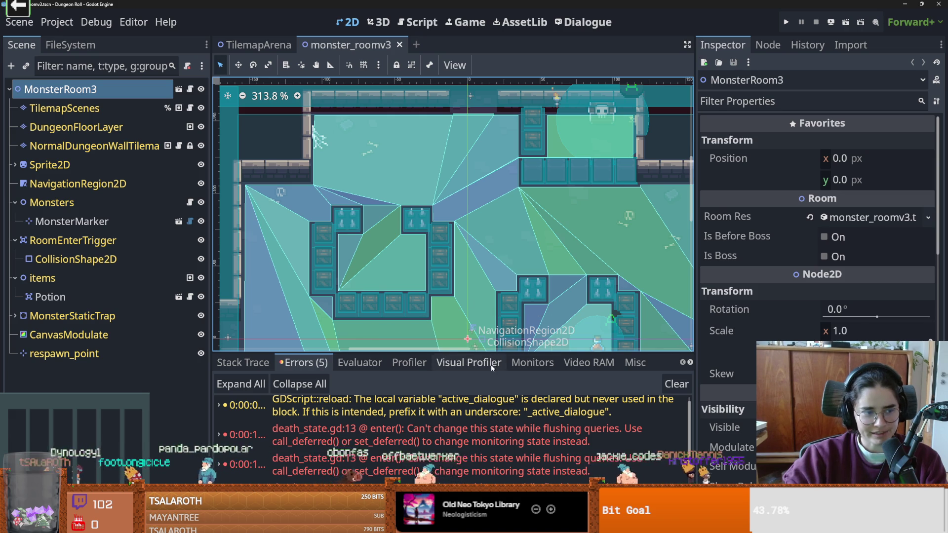
key(ctrl+s)
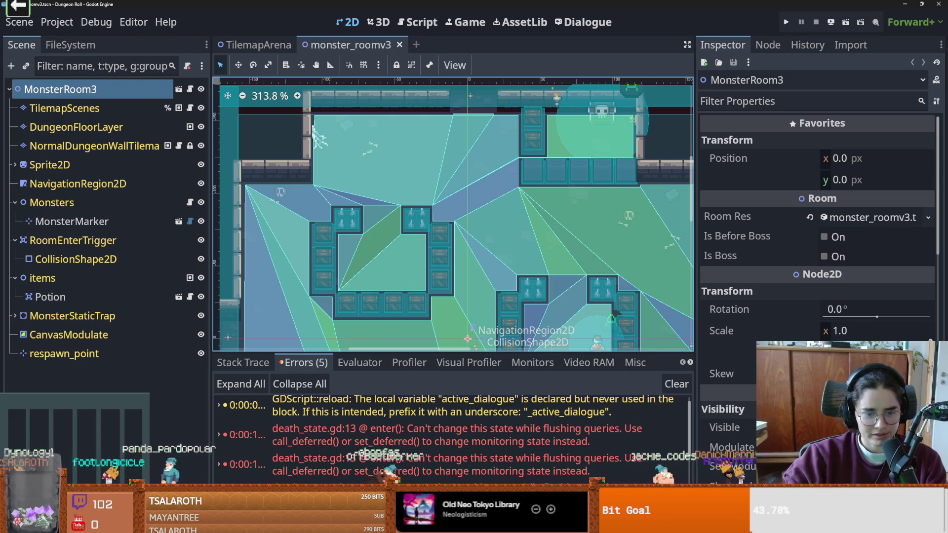
key(alt+Tab)
key(alt+Tab)
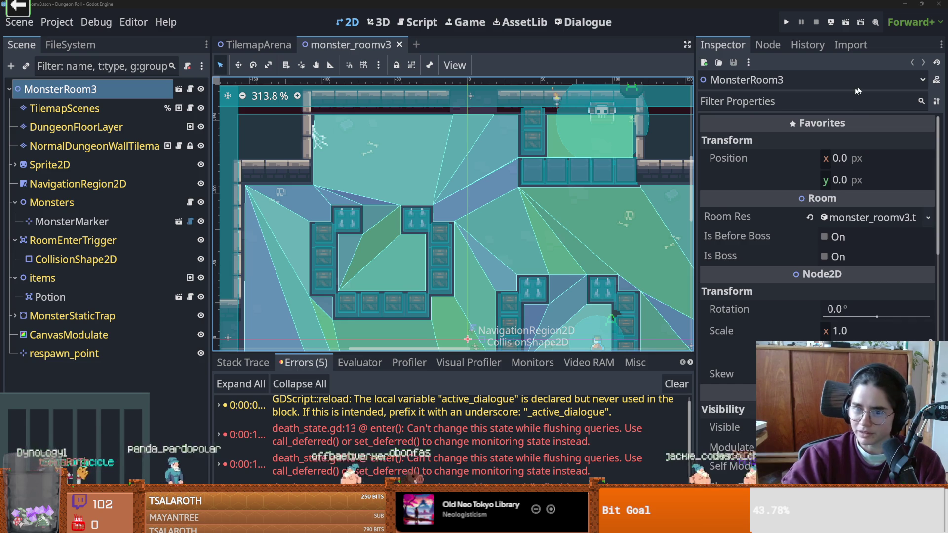
key(ctrl+s)
scroll(408, 170, down, 3)
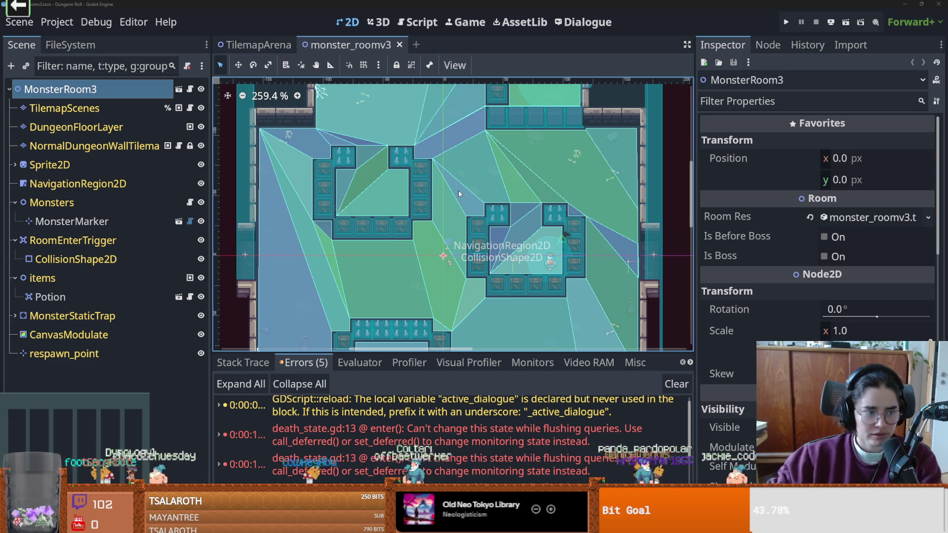
- Collapse the Monsters, RoomEnterTrigger and items nodes, save, then return to TilemapArena and GitHub Desktop
drag(404, 222, 437, 220)
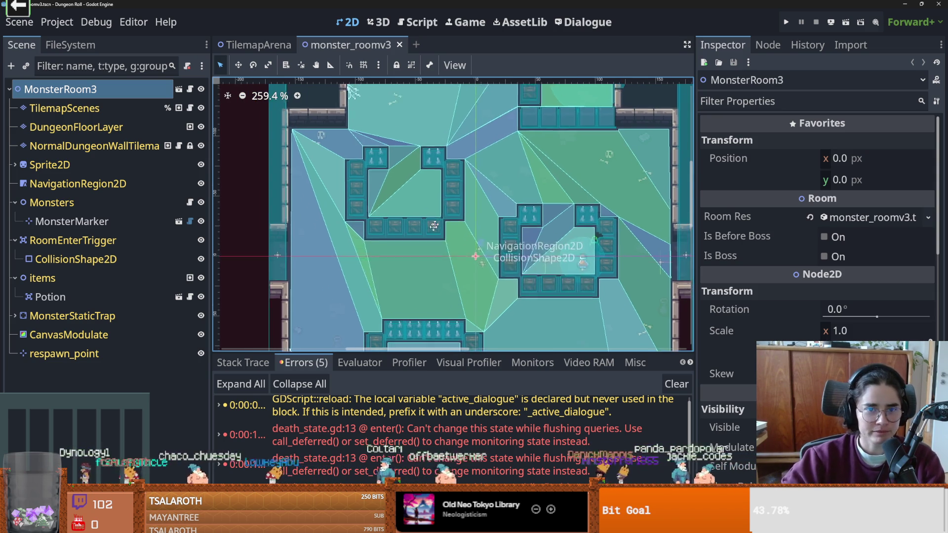
scroll(437, 220, down, 4)
click(15, 203)
key(ctrl+s)
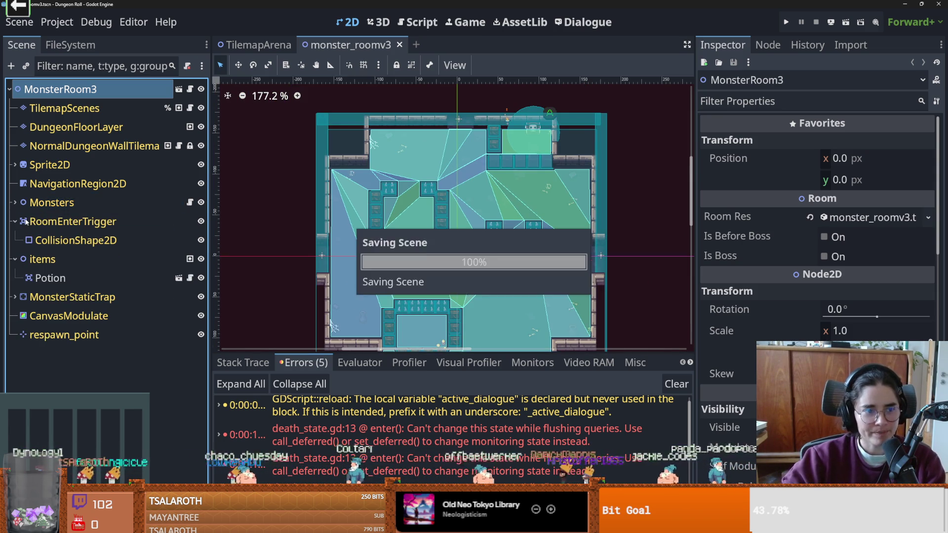
click(15, 222)
click(15, 240)
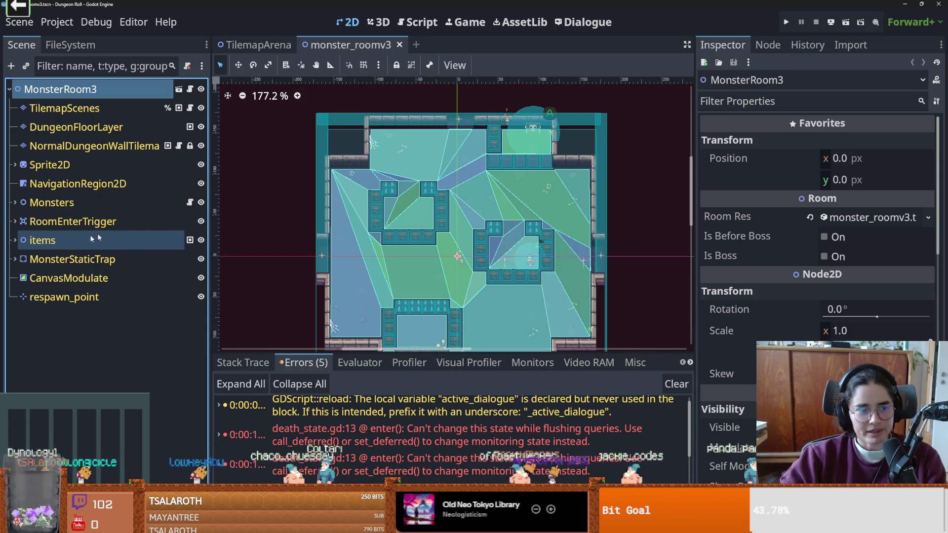
scroll(395, 163, down, 2)
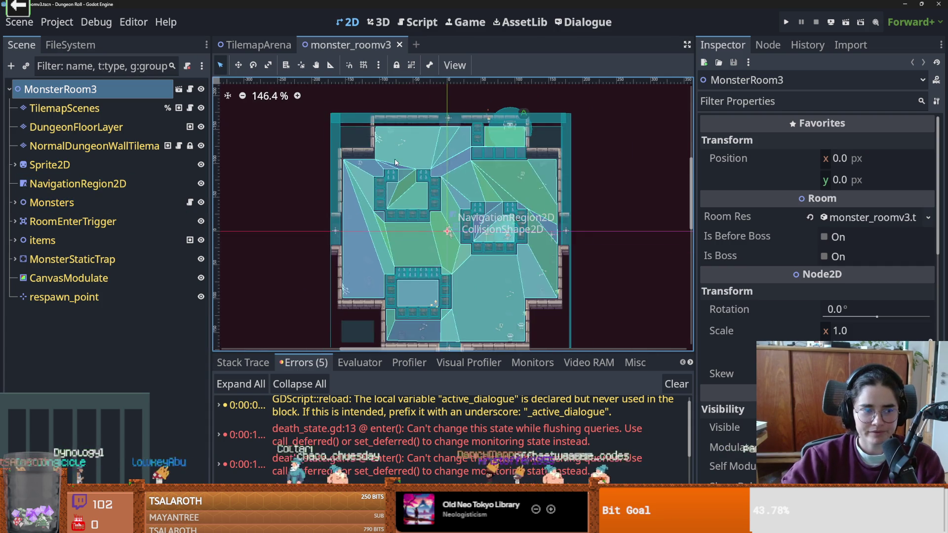
scroll(395, 162, up, 3)
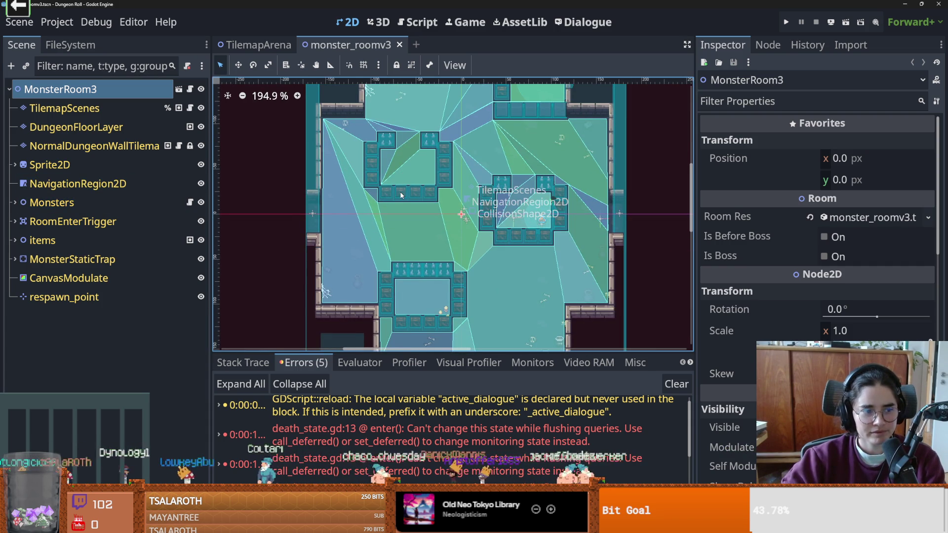
scroll(401, 196, down, 1)
key(ctrl+s)
scroll(412, 227, up, 1)
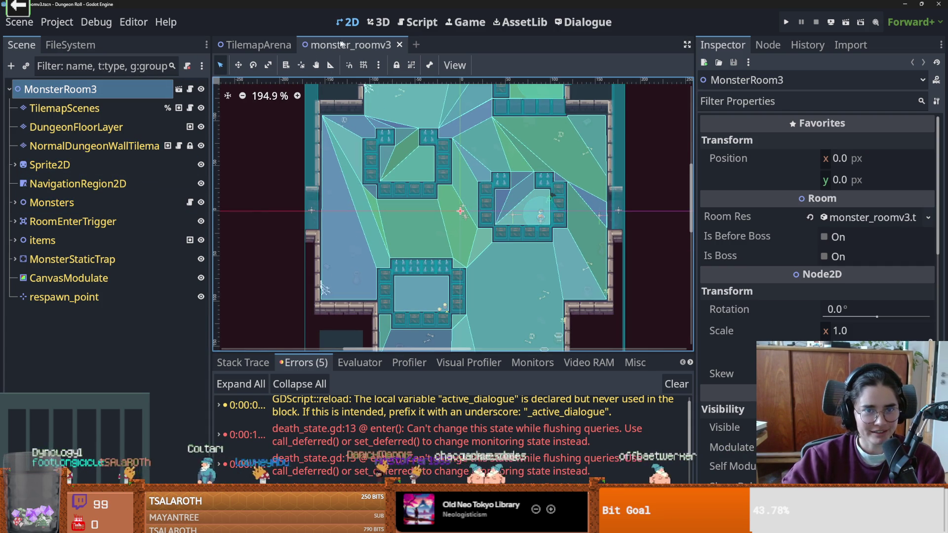
click(271, 40)
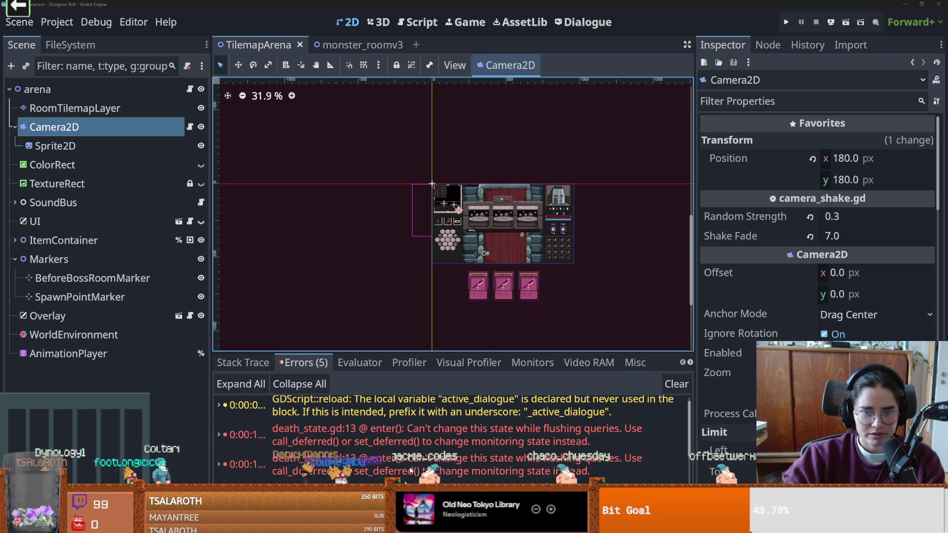
key(alt+Tab)
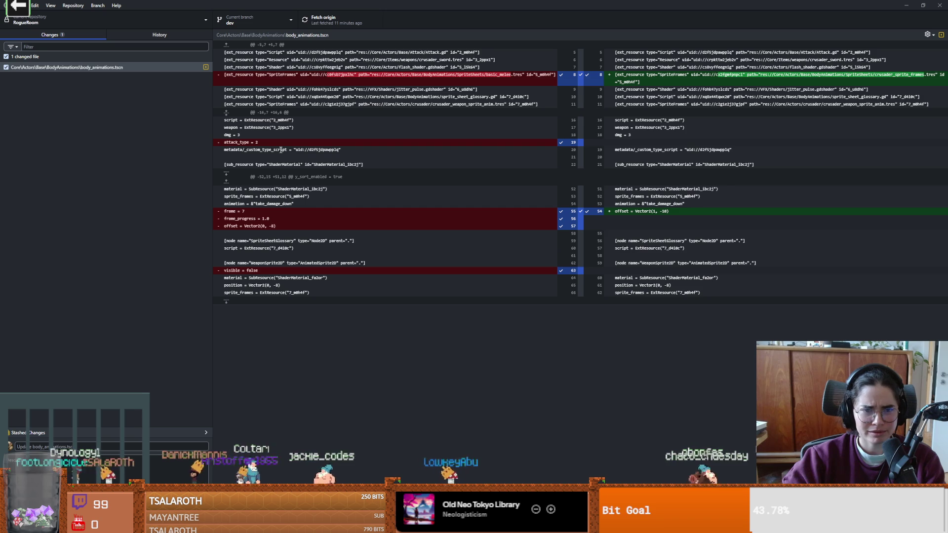
- Review the body_animations.tscn diff and glance at the commit history
click(96, 69)
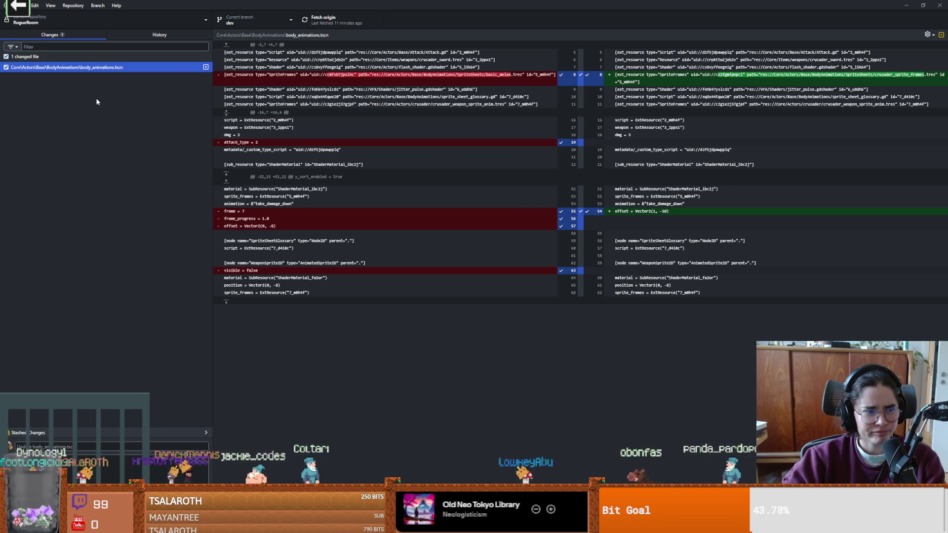
click(262, 142)
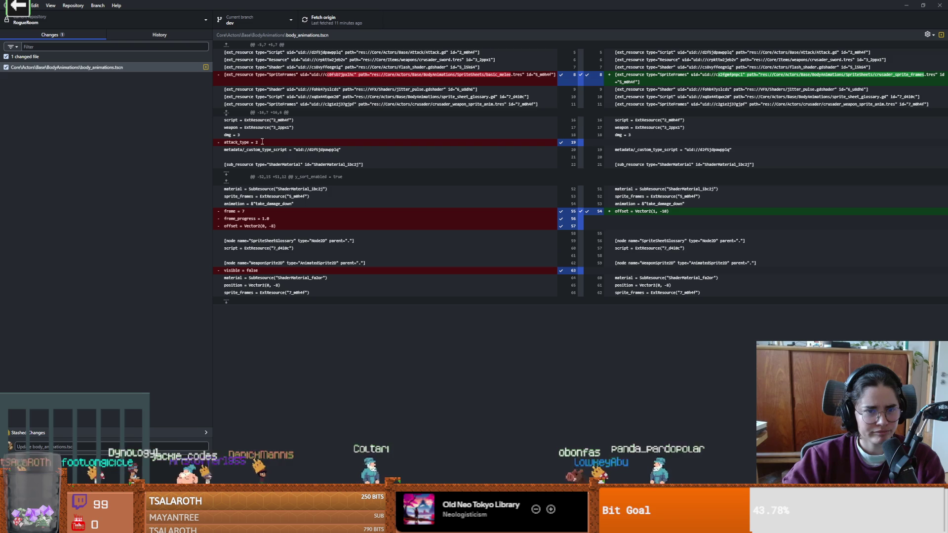
click(160, 35)
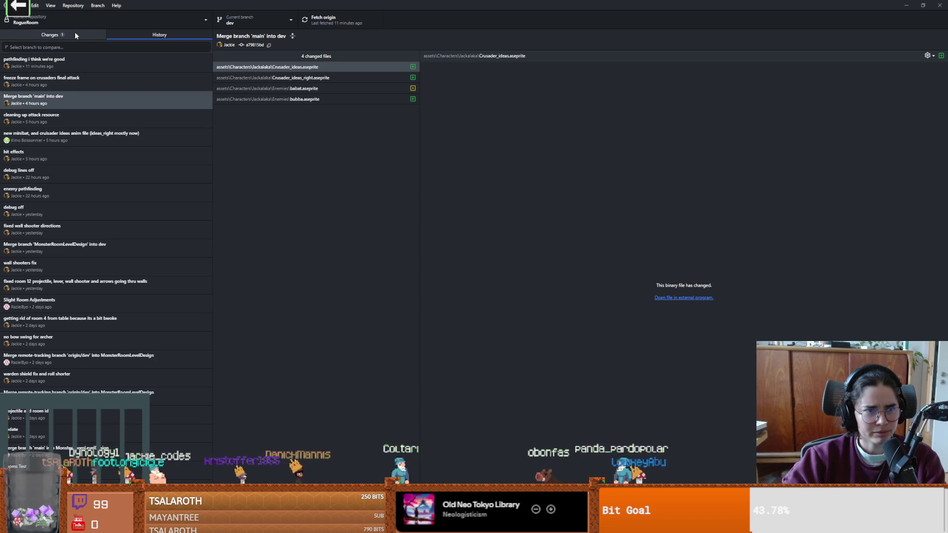
click(73, 33)
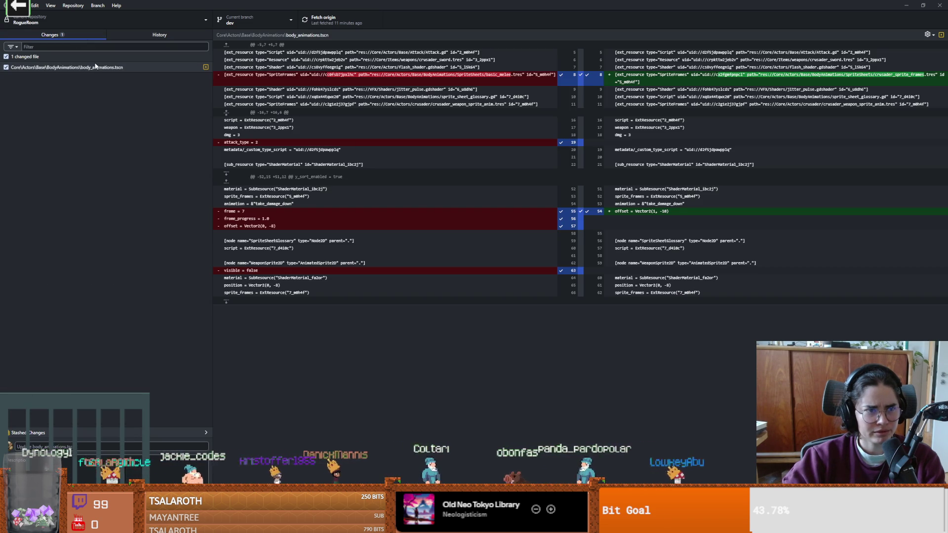
- Discard all changes to body_animations.tscn and confirm the discard
right_click(95, 60)
click(124, 70)
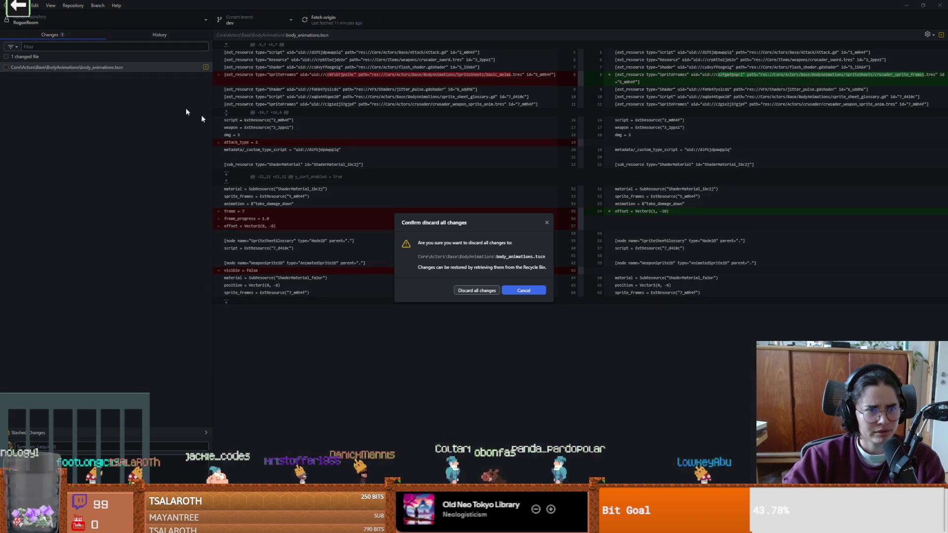
click(477, 291)
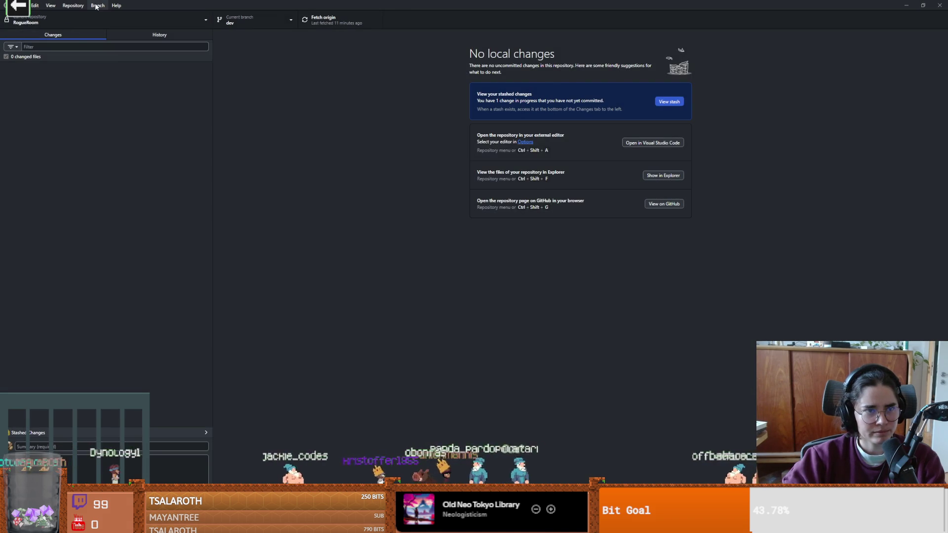
- Merge the main branch into dev
click(97, 6)
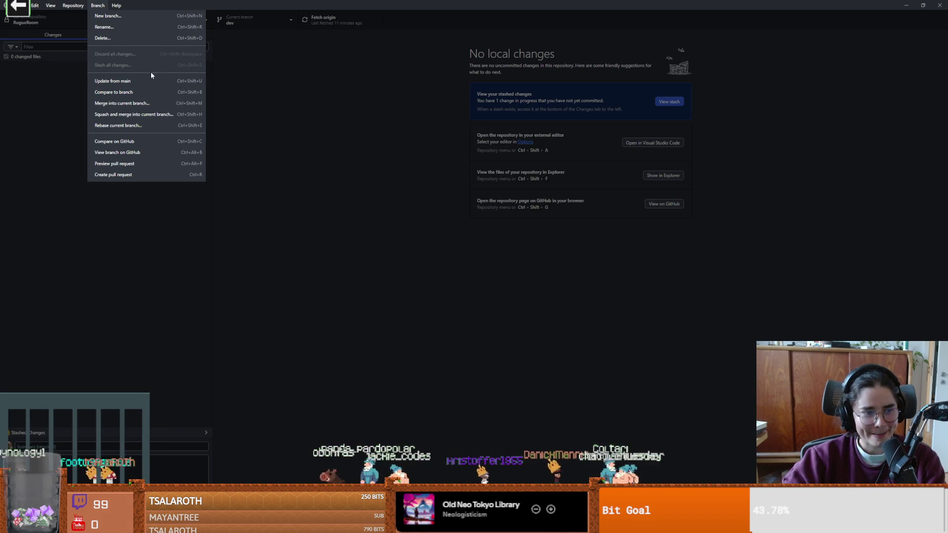
click(131, 103)
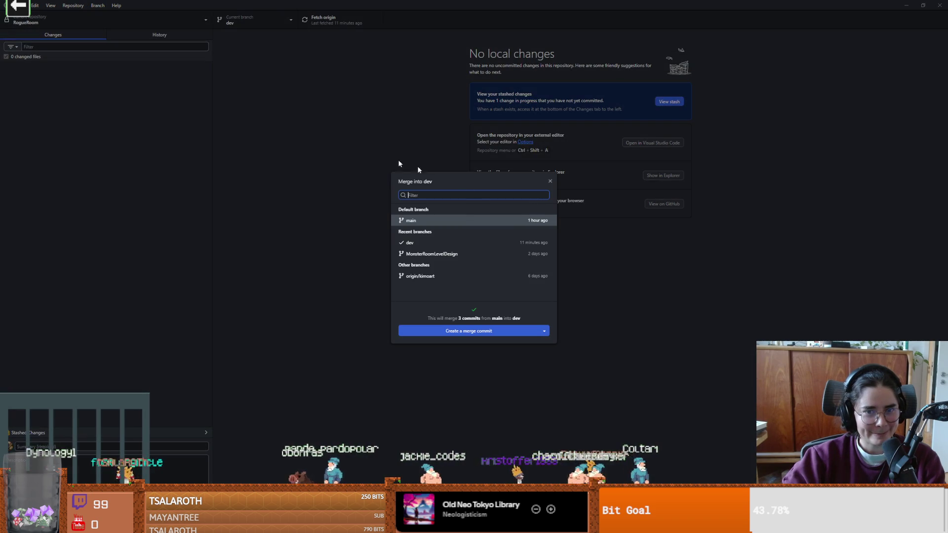
click(474, 330)
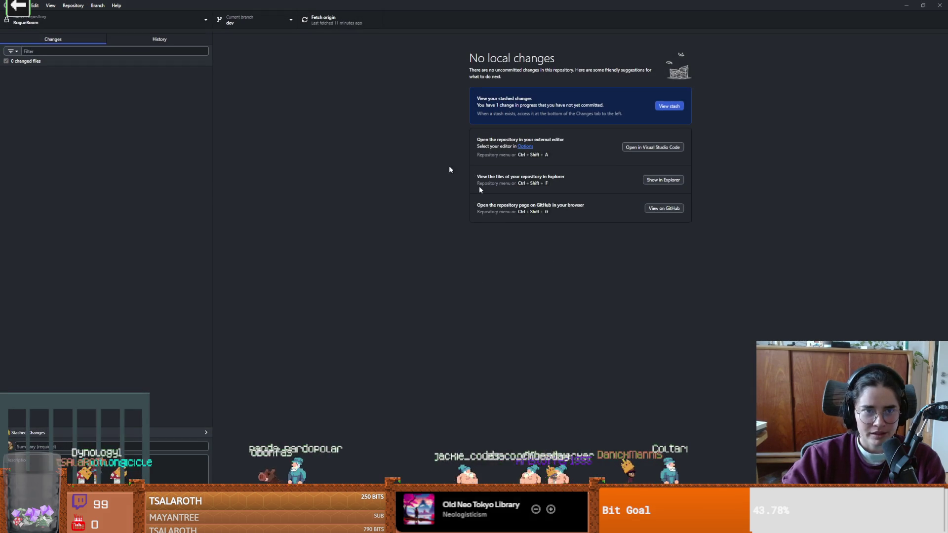
- Browse recent commits in History, inspecting the bubba "done!" commit's files and its actions menu
click(175, 48)
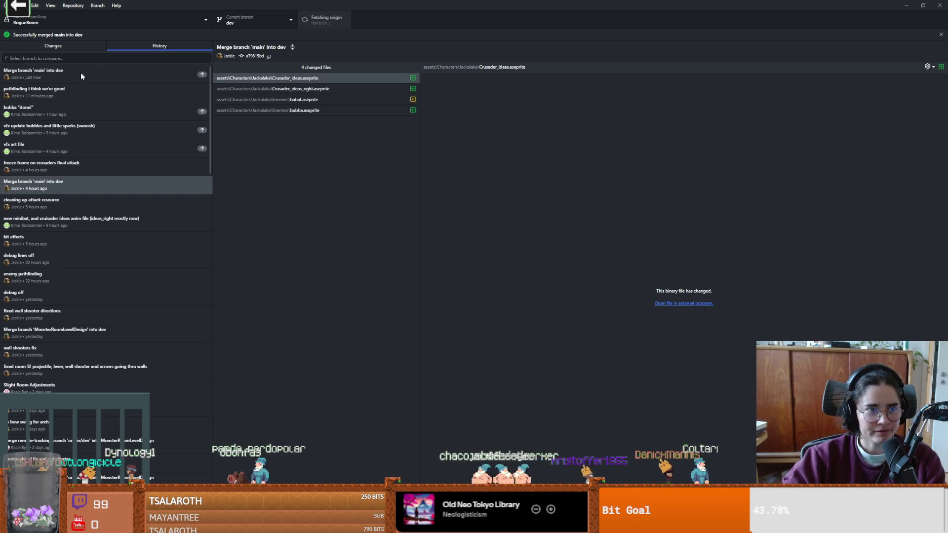
click(74, 118)
click(73, 141)
click(77, 113)
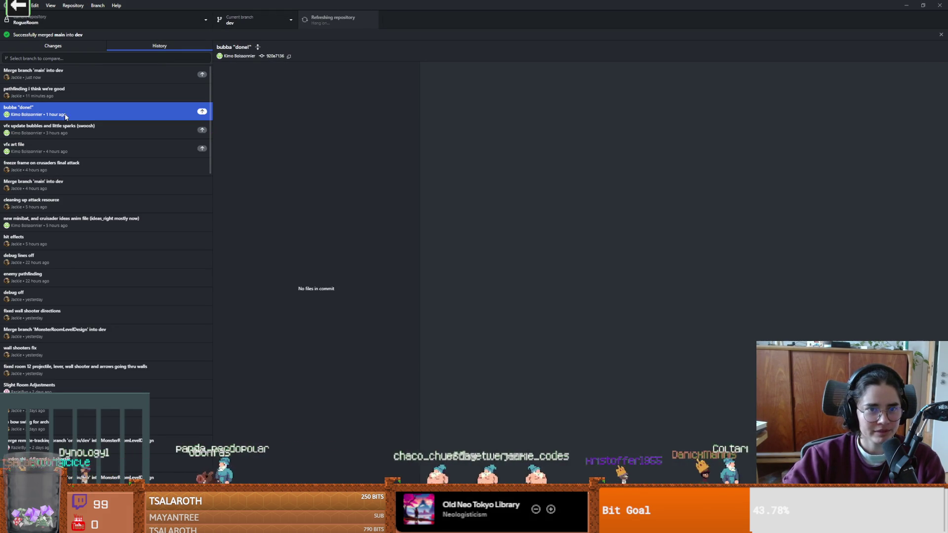
right_click(94, 115)
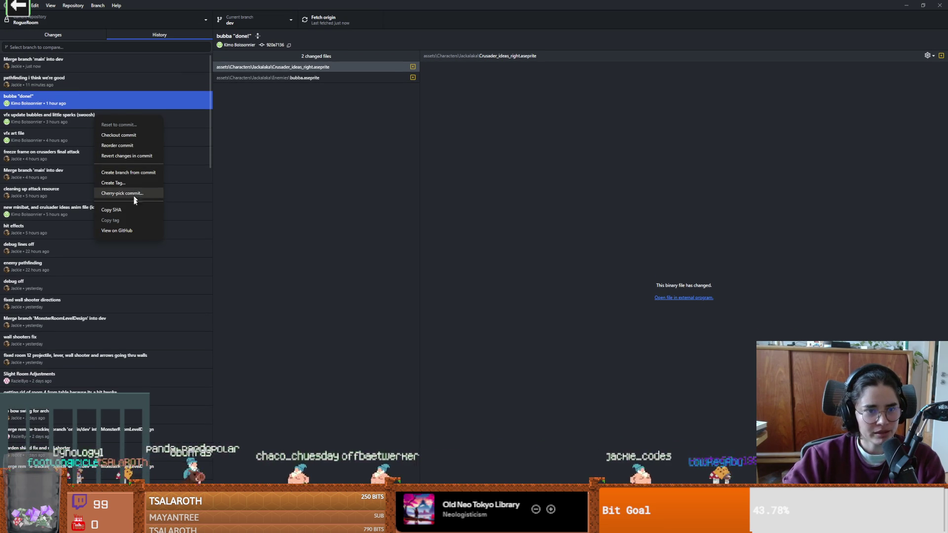
click(53, 98)
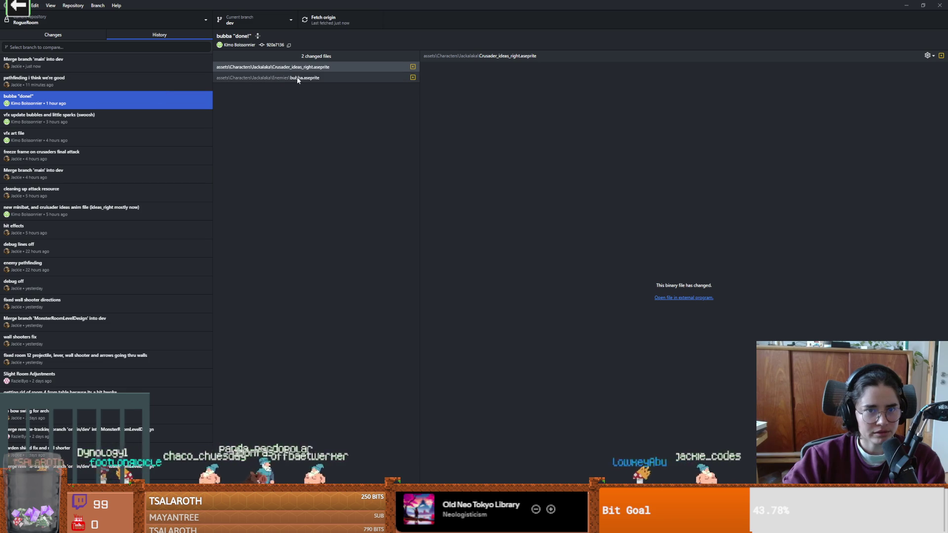
key(alt+Tab)
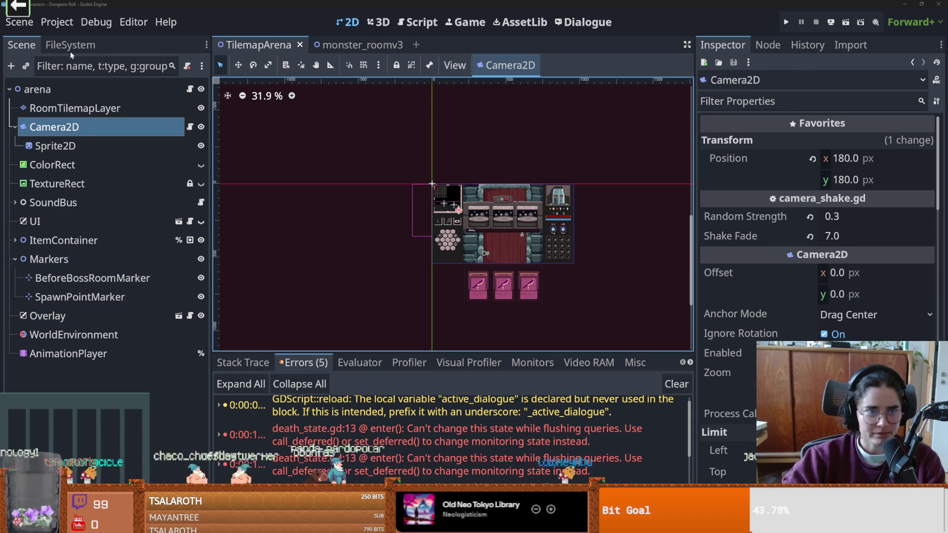
- Clear the 'monster' filter so the FileSystem dock shows the whole project tree
click(70, 45)
double_click(56, 87)
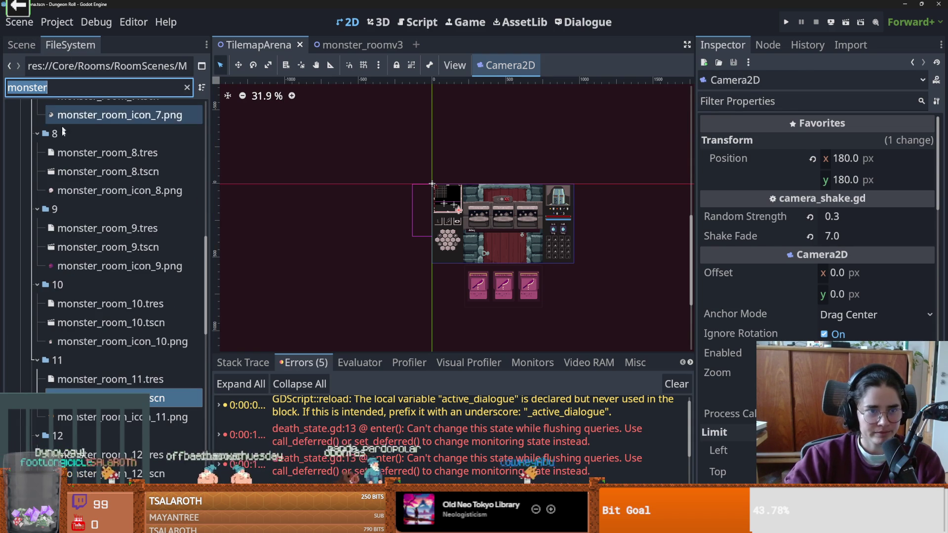
key(BackSpace)
scroll(93, 233, up, 10)
scroll(91, 234, up, 10)
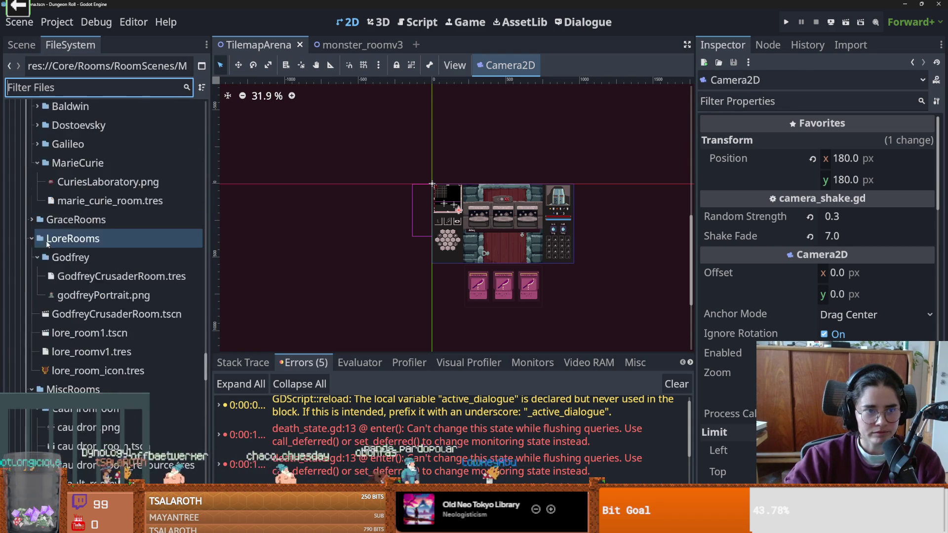
- Collapse the Tables, LootTable, Actors, Items, Rooms and Tiles folders and save the scene
click(24, 361)
click(25, 360)
click(21, 322)
scroll(37, 325, up, 10)
scroll(38, 325, up, 15)
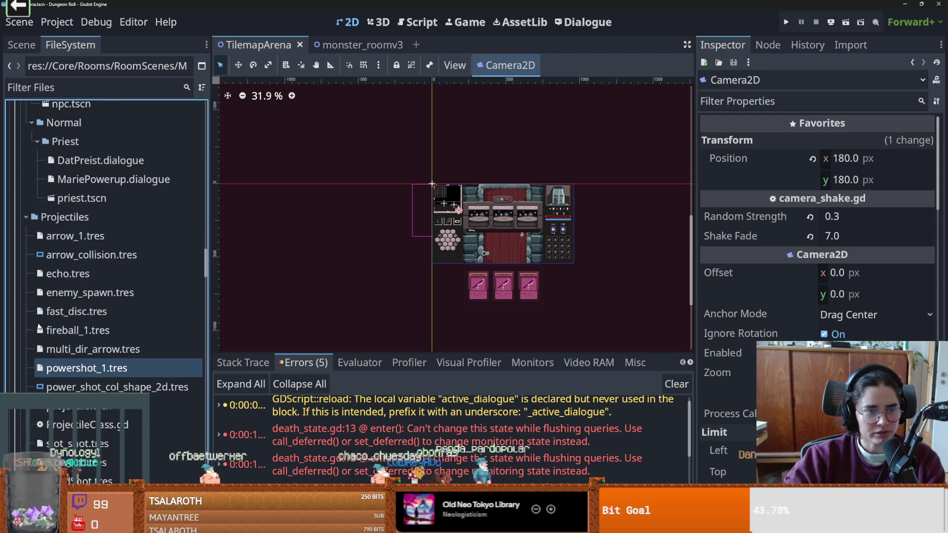
right_click(41, 300)
scroll(63, 179, up, 20)
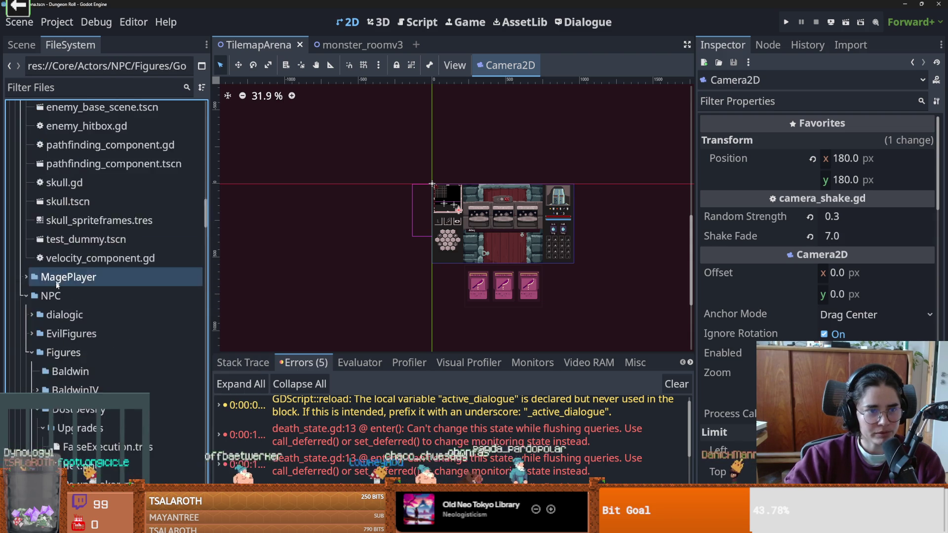
scroll(38, 240, up, 15)
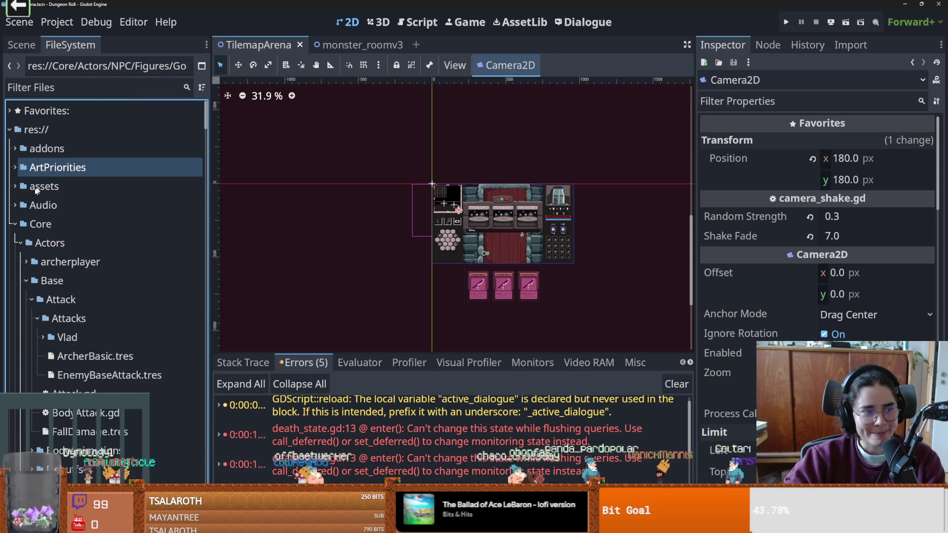
click(21, 244)
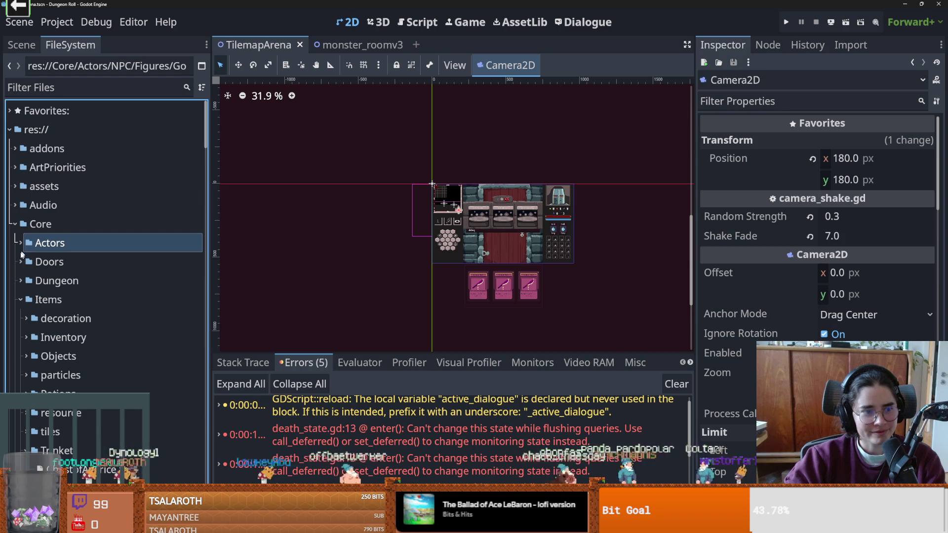
click(18, 300)
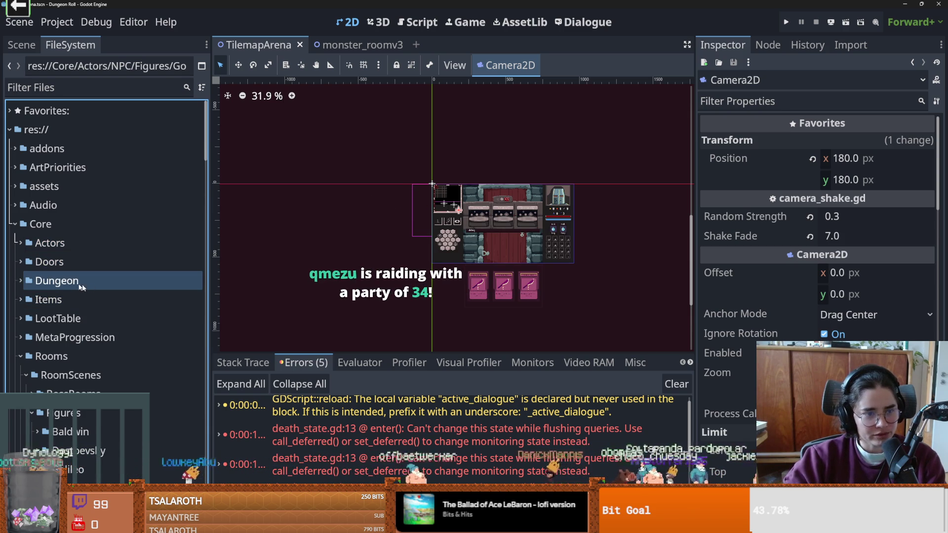
click(21, 357)
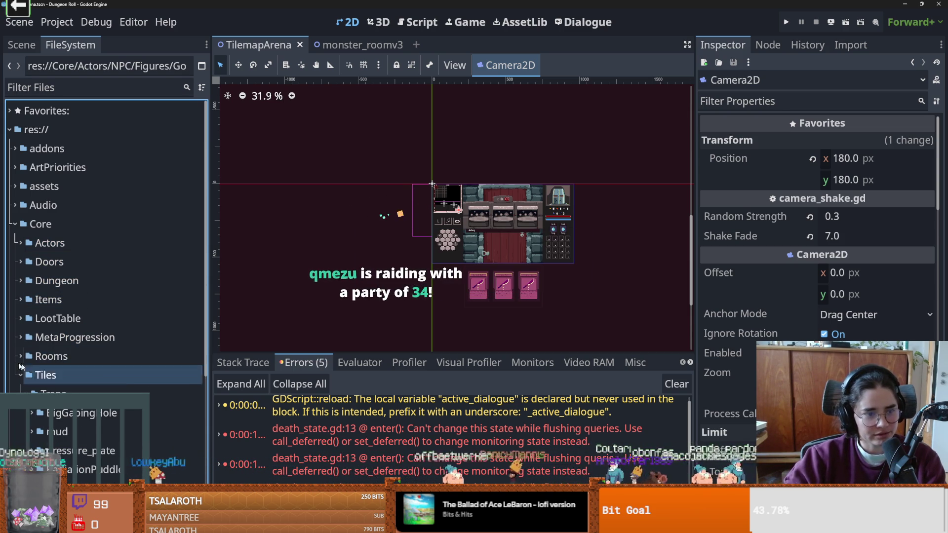
click(19, 375)
key(ctrl+s)
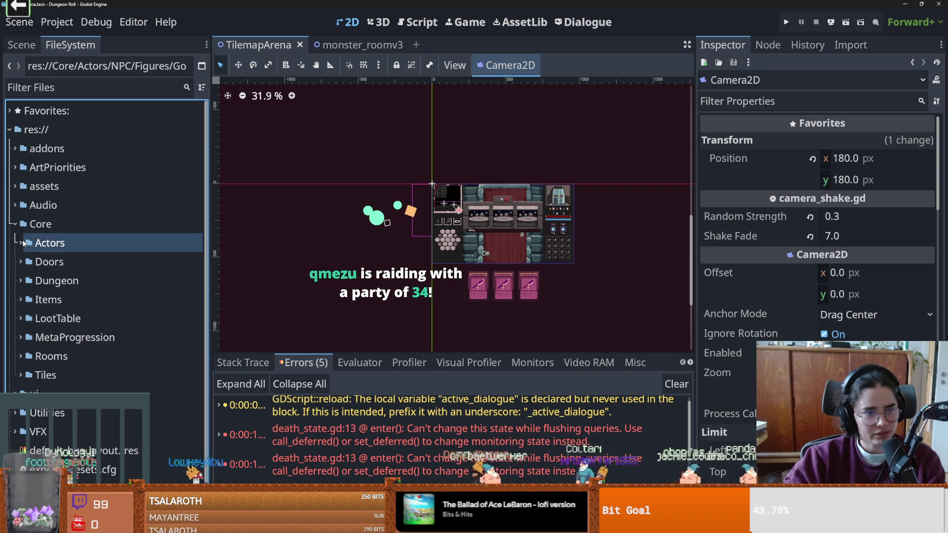
- Re-expand Actors, collapse the Base, combo1 and crusader attacks folders, and save
click(21, 243)
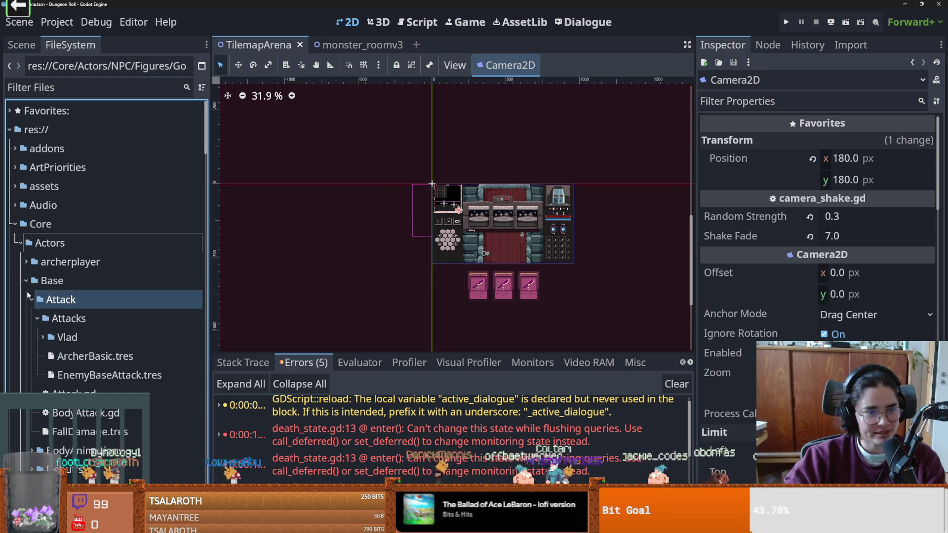
click(26, 280)
key(ctrl+s)
click(26, 224)
click(37, 235)
click(37, 224)
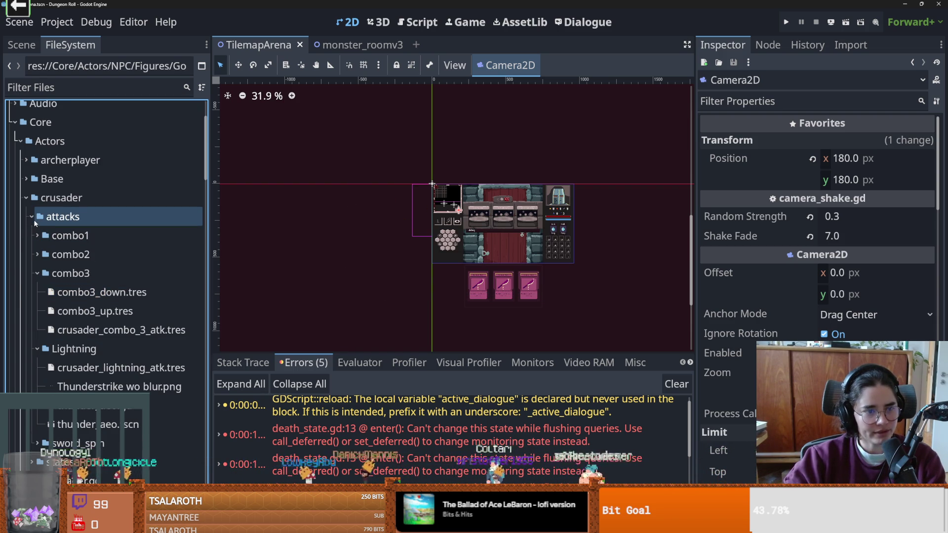
click(27, 217)
scroll(103, 304, down, 5)
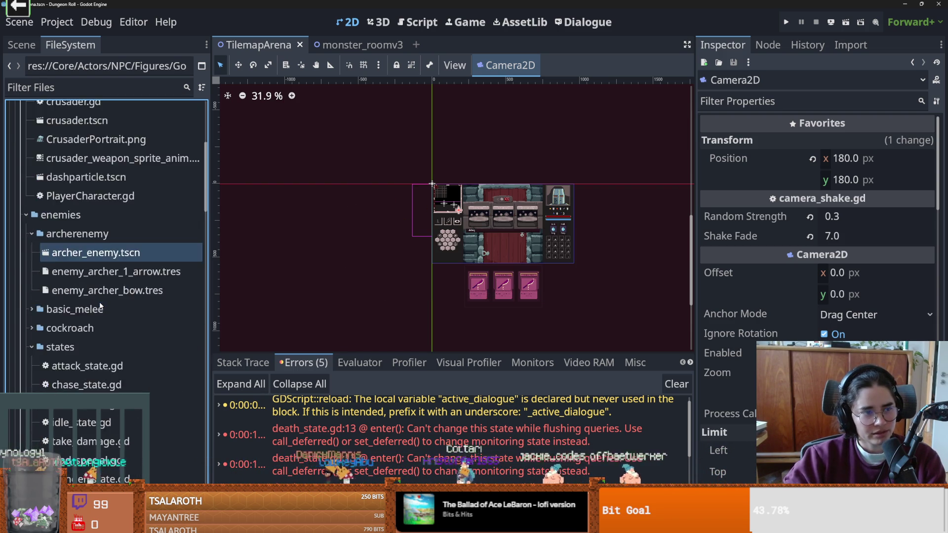
scroll(131, 301, down, 3)
key(ctrl+s)
- Collapse the enemy states, crusader, enemies and NPC folders, expanding Projectiles, and save
click(167, 363)
click(32, 245)
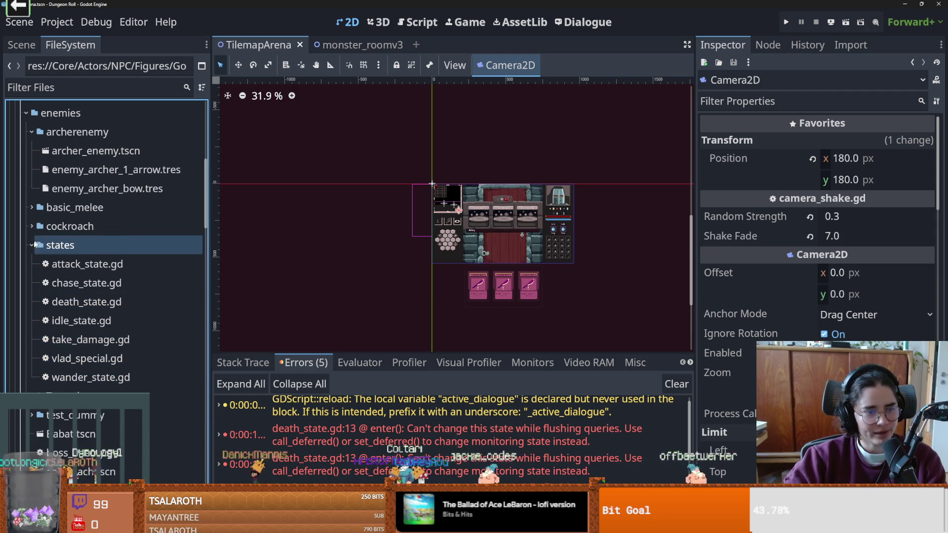
click(31, 245)
click(161, 324)
scroll(82, 295, up, 5)
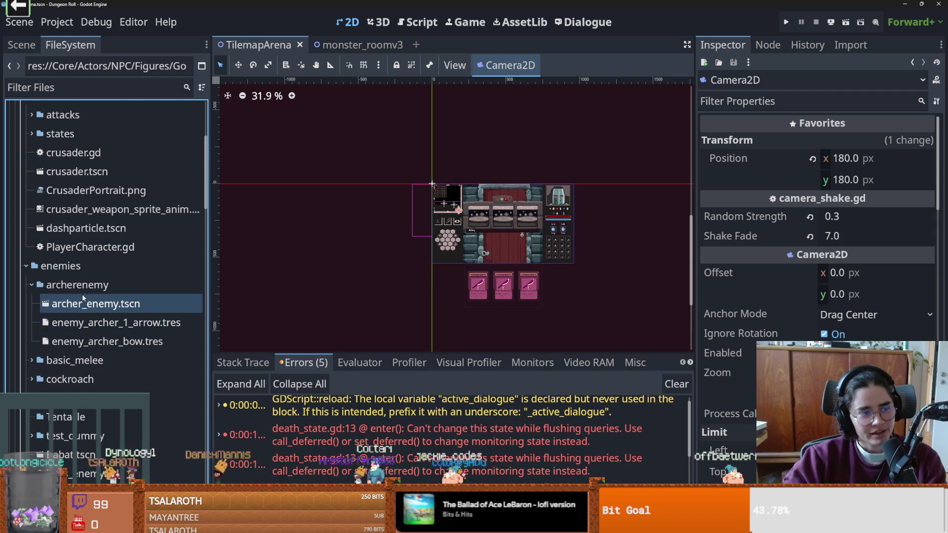
double_click(25, 233)
key(Left)
key(Up)
key(Up)
key(Left)
click(99, 221)
key(Left)
key(Down)
key(Down)
key(Right)
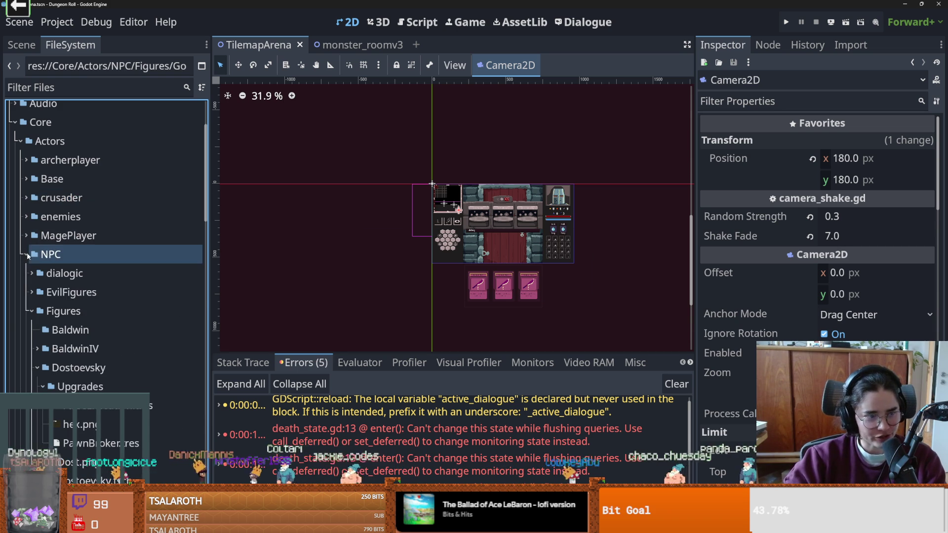
key(Left)
key(Down)
key(Right)
key(ctrl+s)
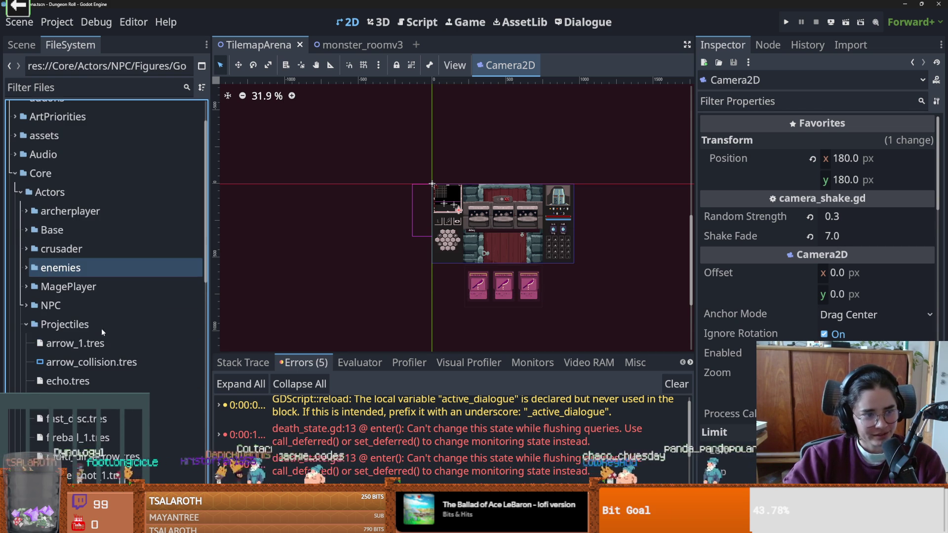
- Collapse and re-expand the Actors folder to tidy its subfolders
click(102, 348)
scroll(103, 348, up, 3)
key(Up)
key(Up)
key(Up)
scroll(56, 294, down, 3)
click(57, 294)
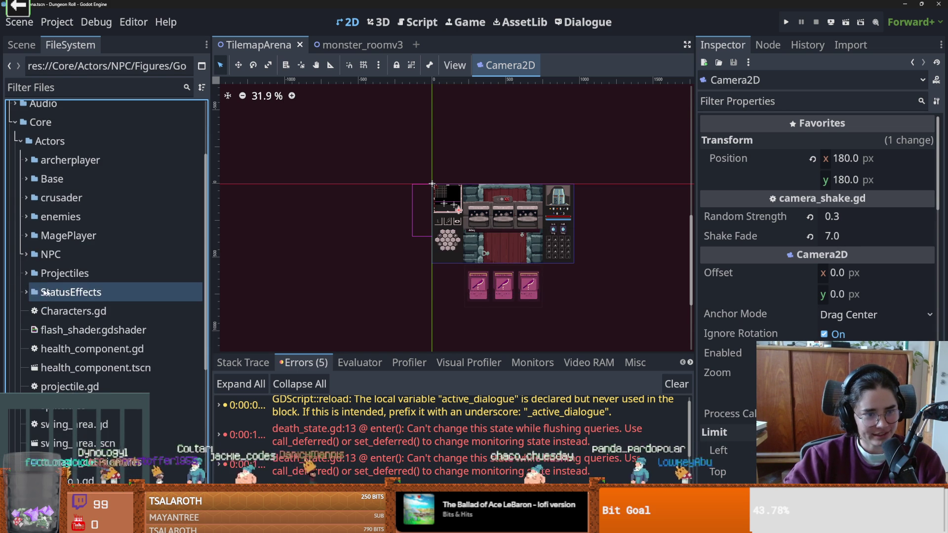
scroll(18, 297, up, 3)
click(19, 280)
click(18, 245)
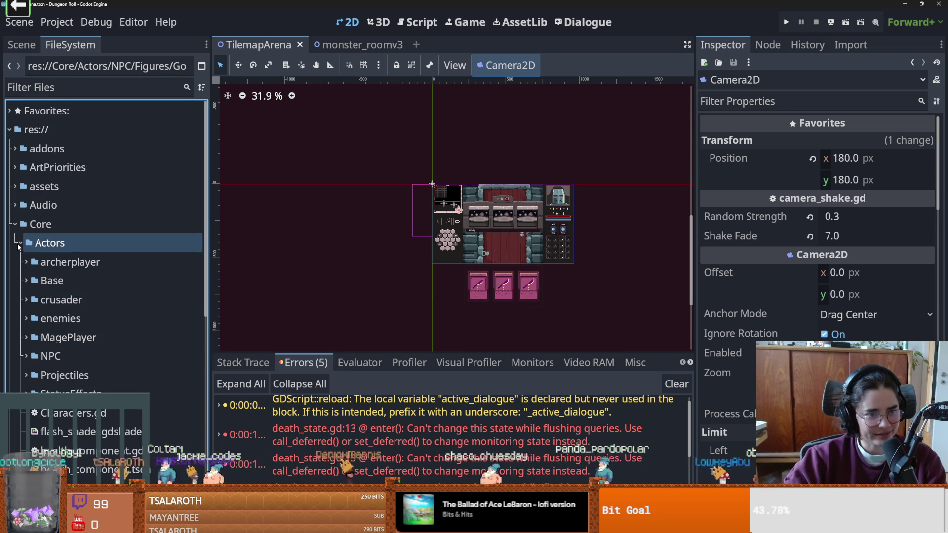
click(19, 245)
click(22, 245)
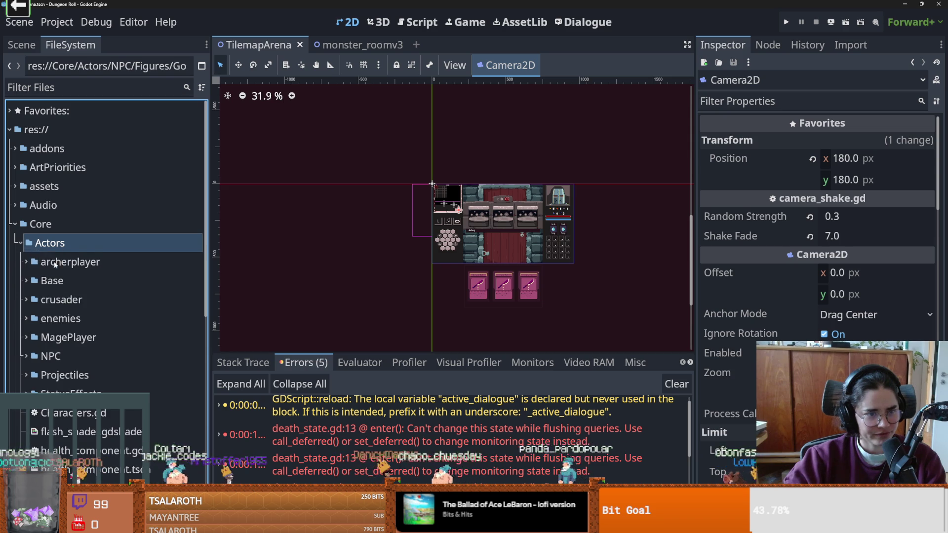
- Expand the enemies folder and open it in the system file manager
key(Down)
key(Down)
key(Down)
key(Right)
right_click(72, 319)
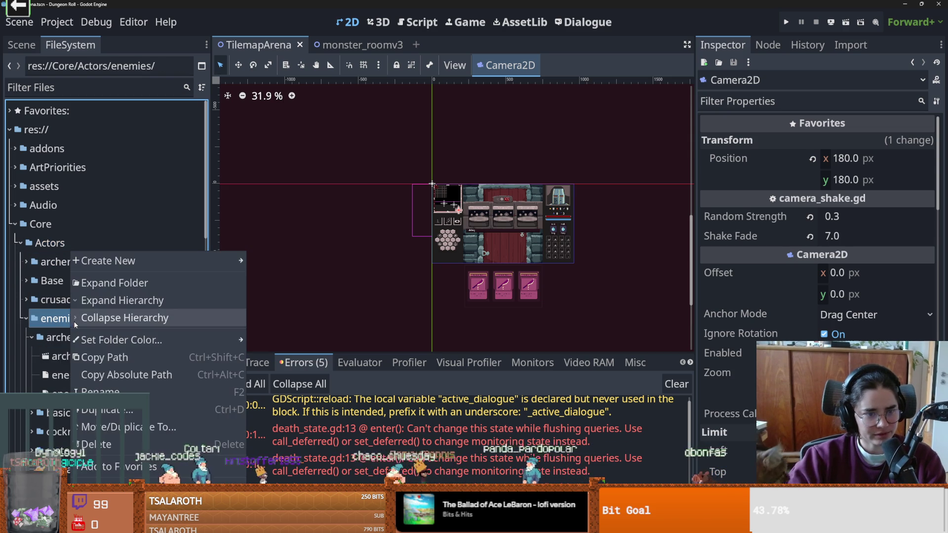
click(372, 218)
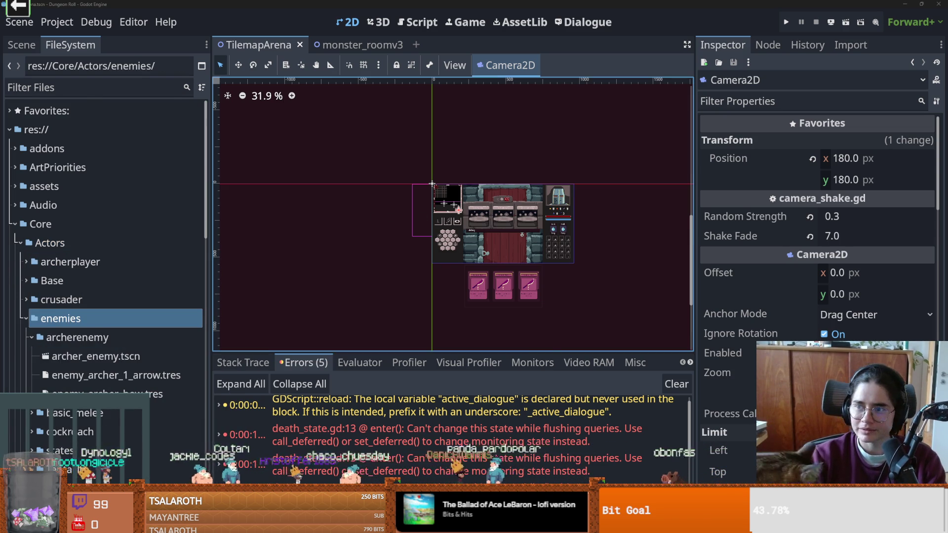
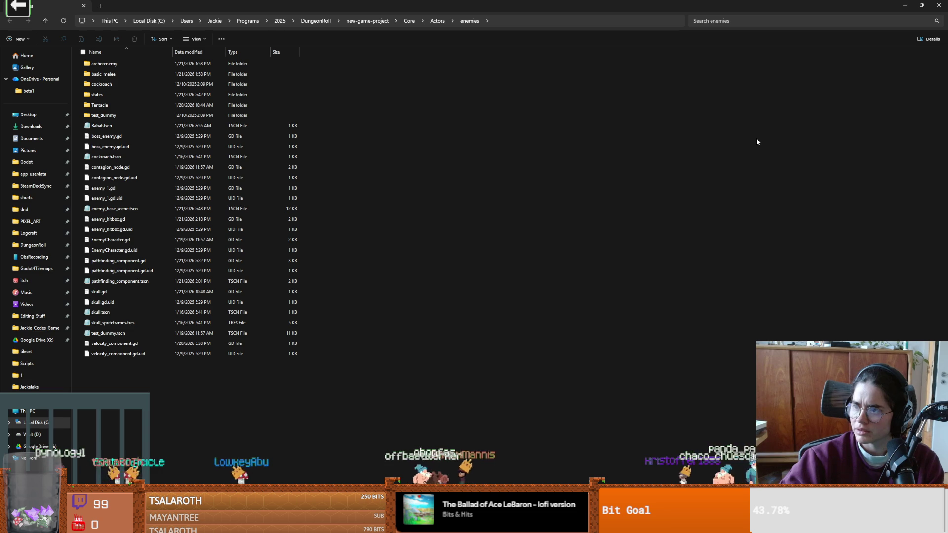
- Open bubba.aseprite from assets > Characters > Jackalaka > Enemies in Aseprite, using a detailed list view
click(366, 20)
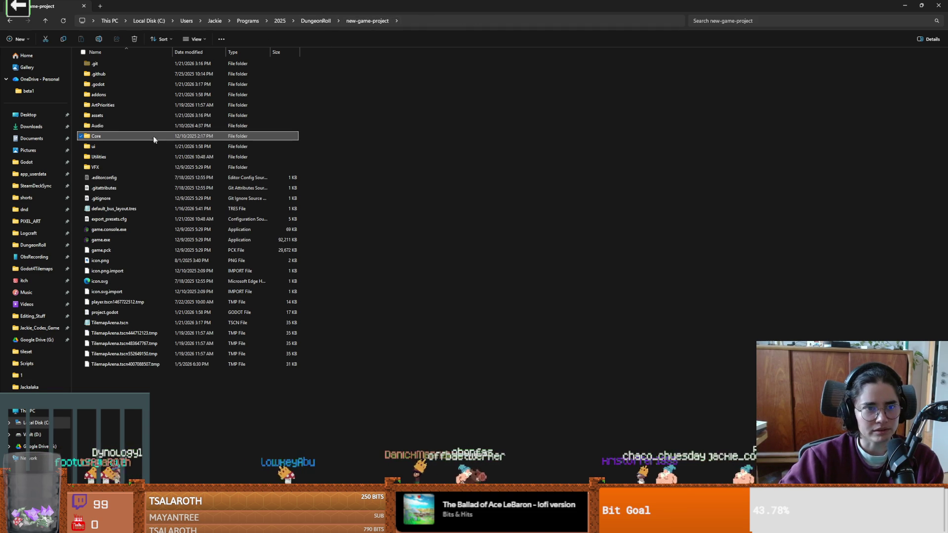
double_click(115, 115)
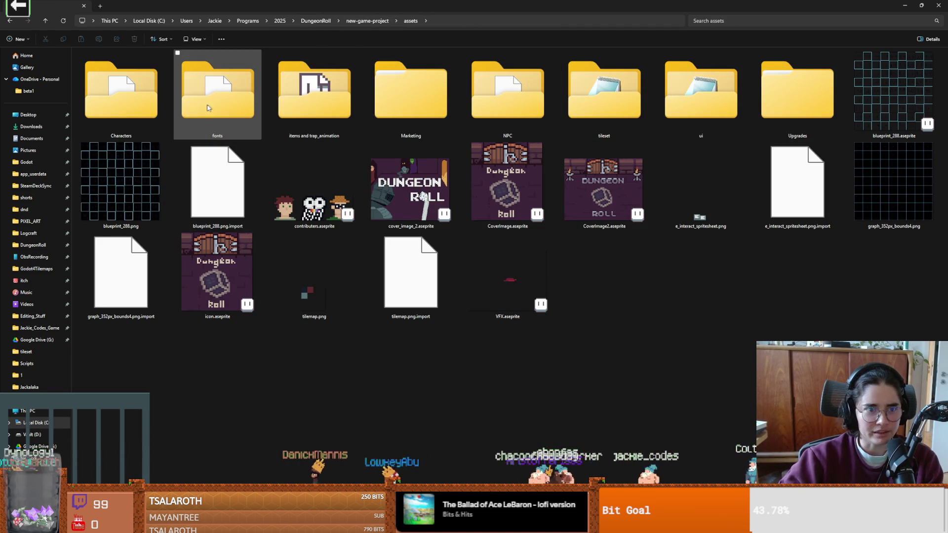
key(ctrl+shift+6)
double_click(127, 94)
double_click(124, 63)
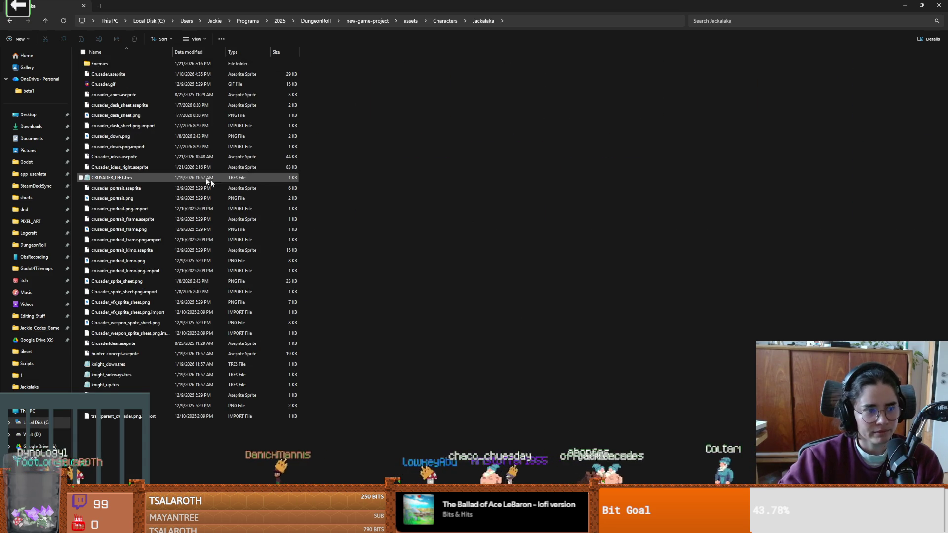
double_click(101, 64)
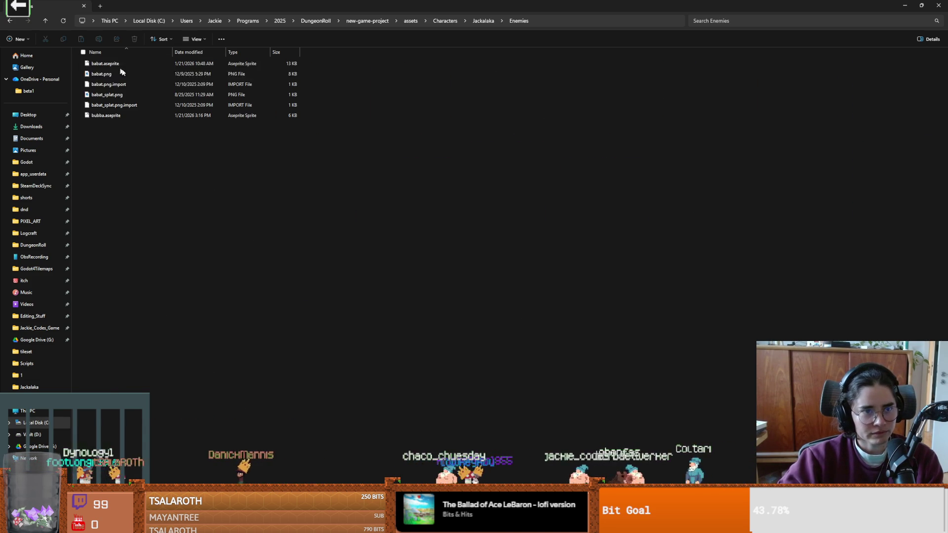
double_click(116, 117)
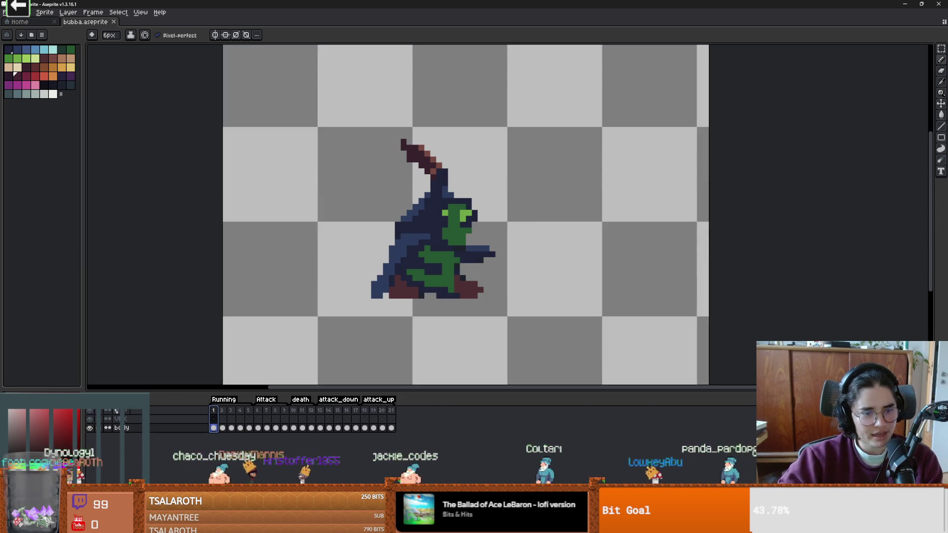
scroll(462, 303, down, 1)
scroll(455, 317, up, 1)
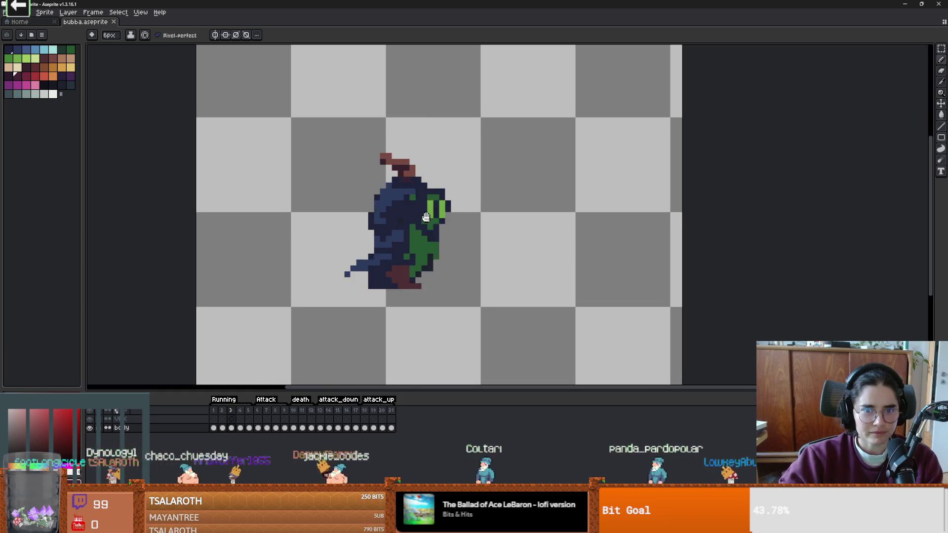
click(267, 413)
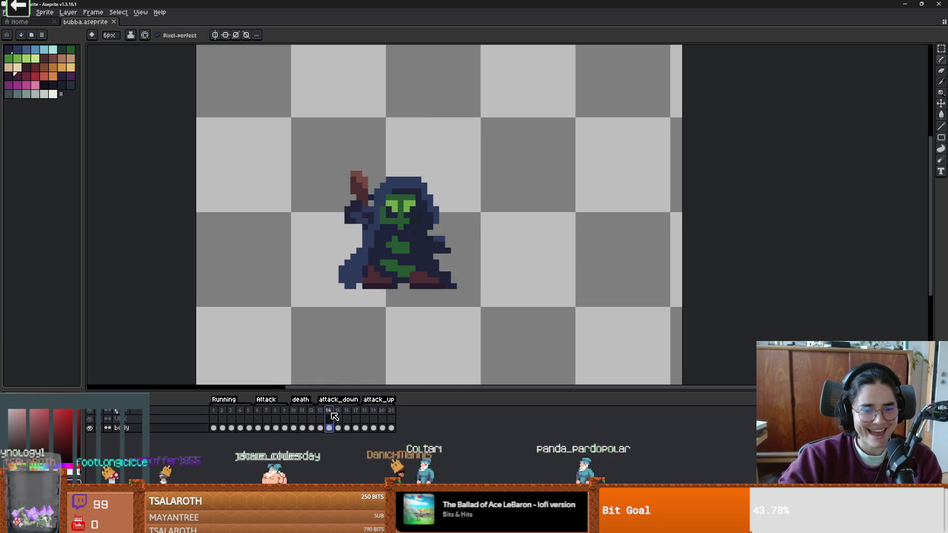
click(374, 411)
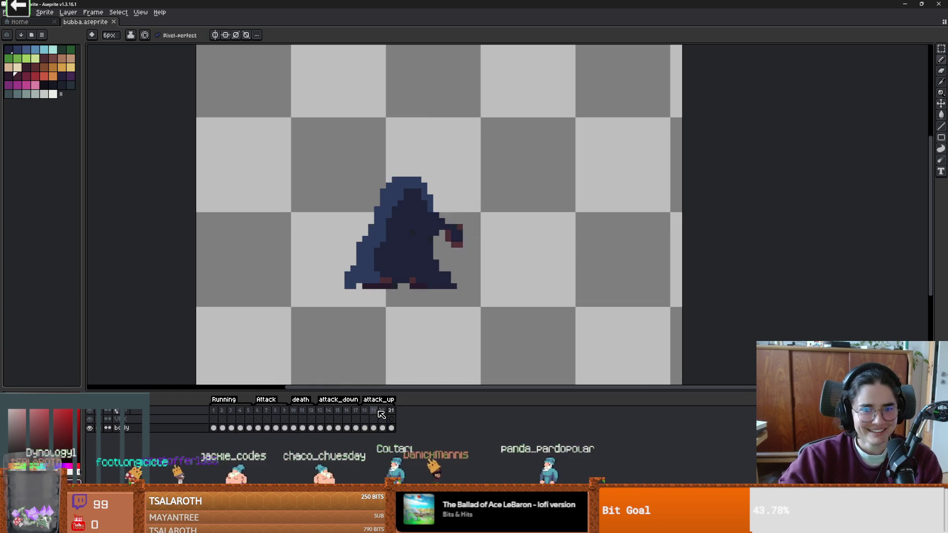
scroll(430, 307, down, 2)
scroll(431, 306, up, 3)
scroll(431, 306, down, 2)
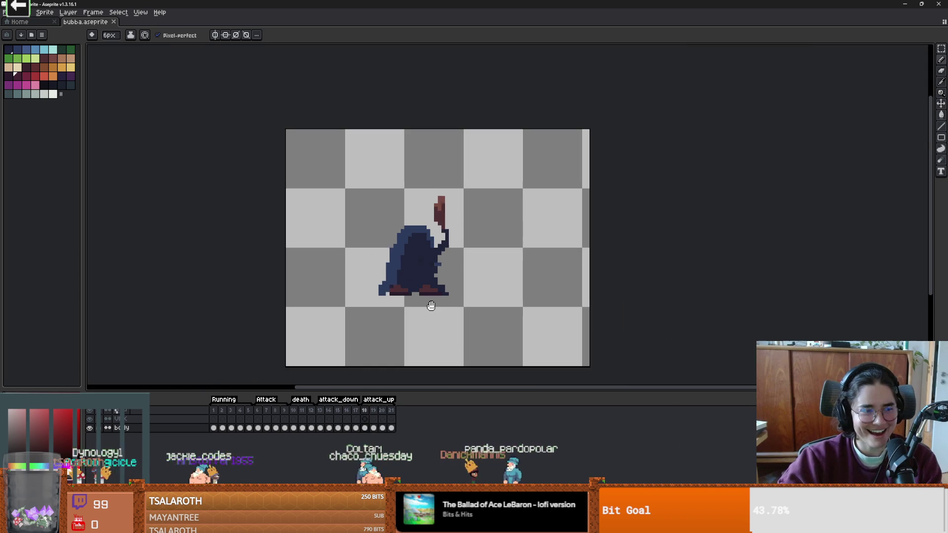
click(275, 409)
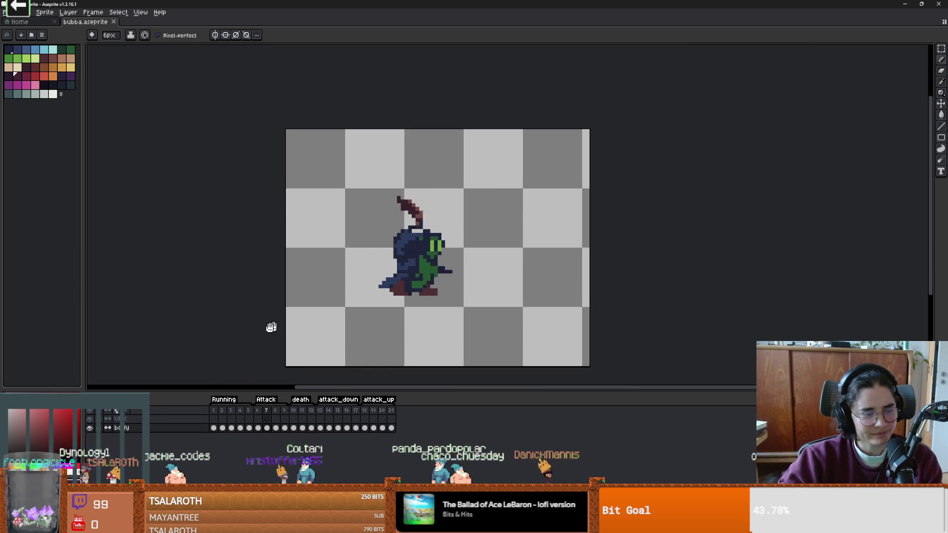
scroll(404, 283, up, 2)
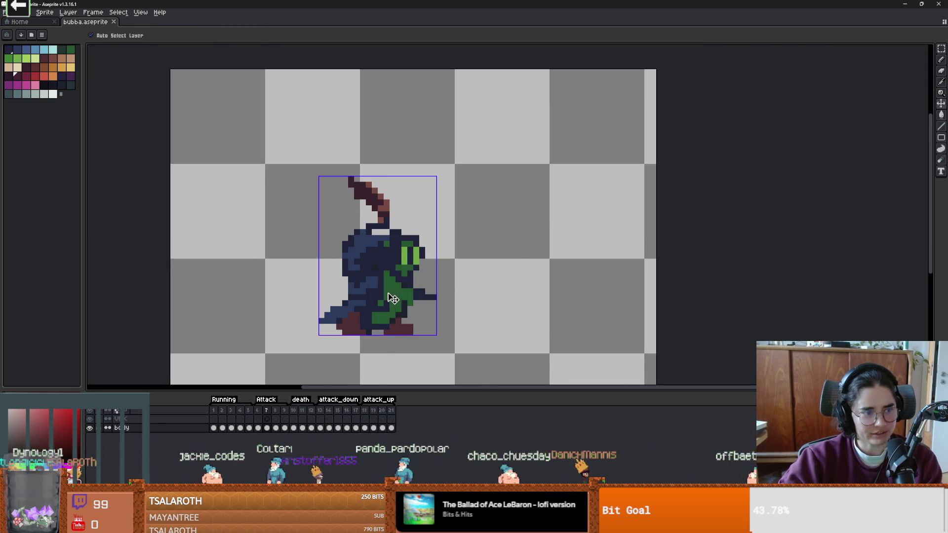
scroll(402, 308, up, 3)
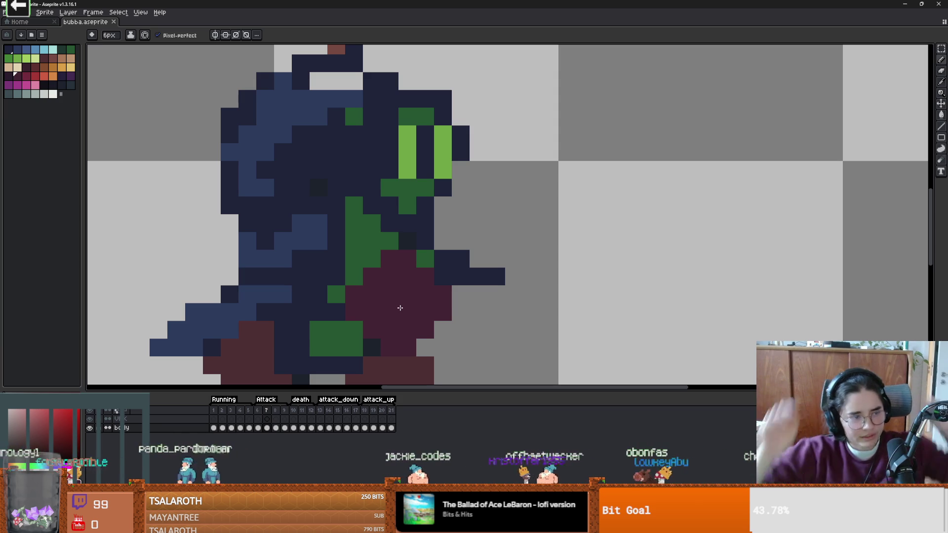
mouse_move(400, 307)
mouse_down()
mouse_move(382, 282)
mouse_move(305, 243)
mouse_up()
scroll(305, 242, down, 1)
scroll(305, 242, down, 2)
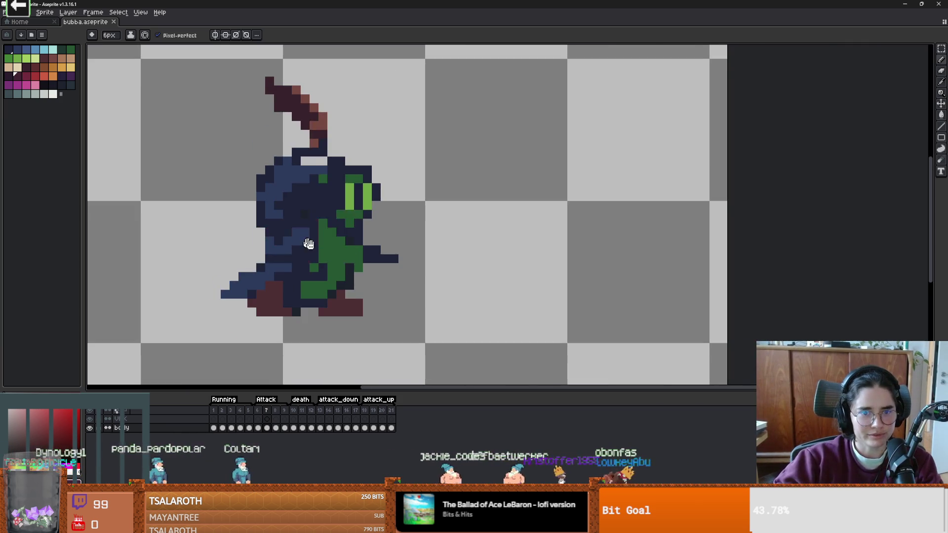
scroll(305, 243, up, 1)
drag(390, 277, 302, 366)
key(Delete)
click(276, 428)
click(267, 429)
key(Return)
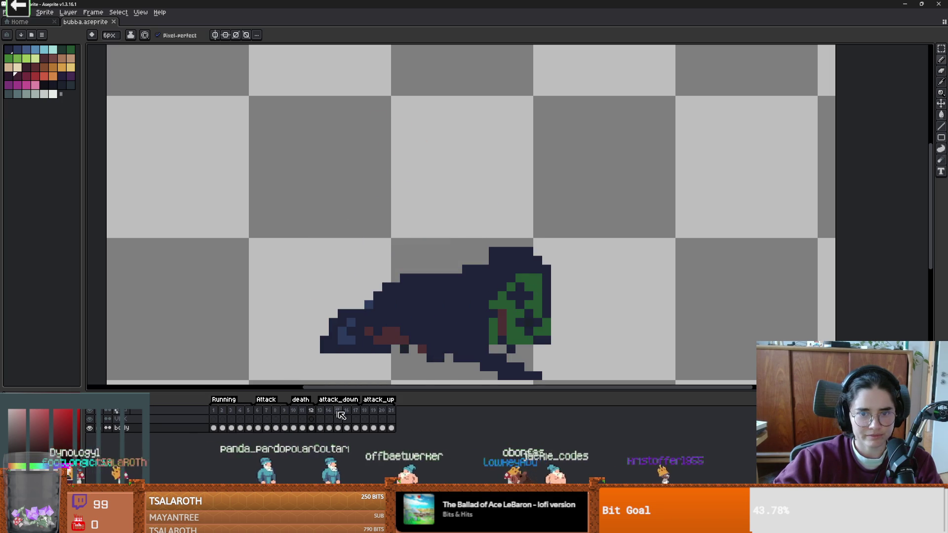
scroll(454, 279, down, 4)
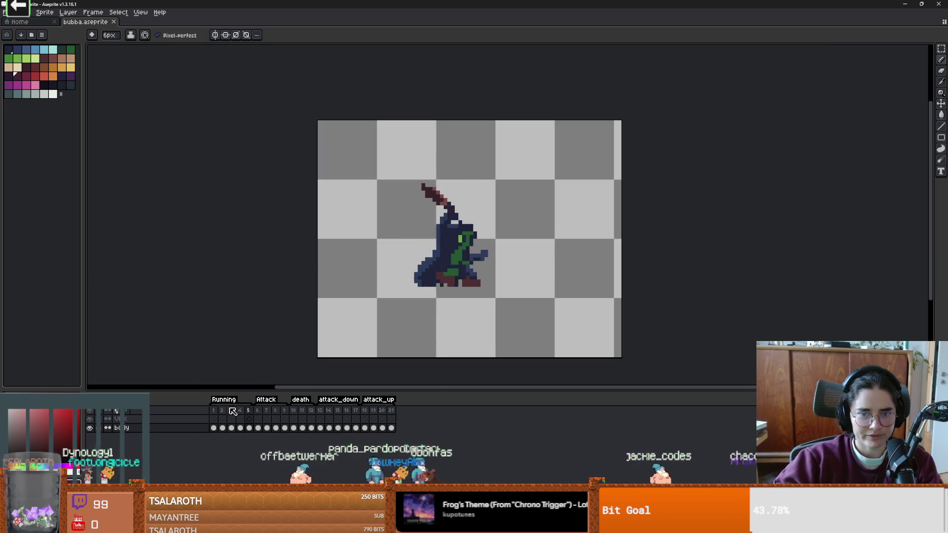
scroll(473, 277, up, 2)
scroll(473, 277, down, 1)
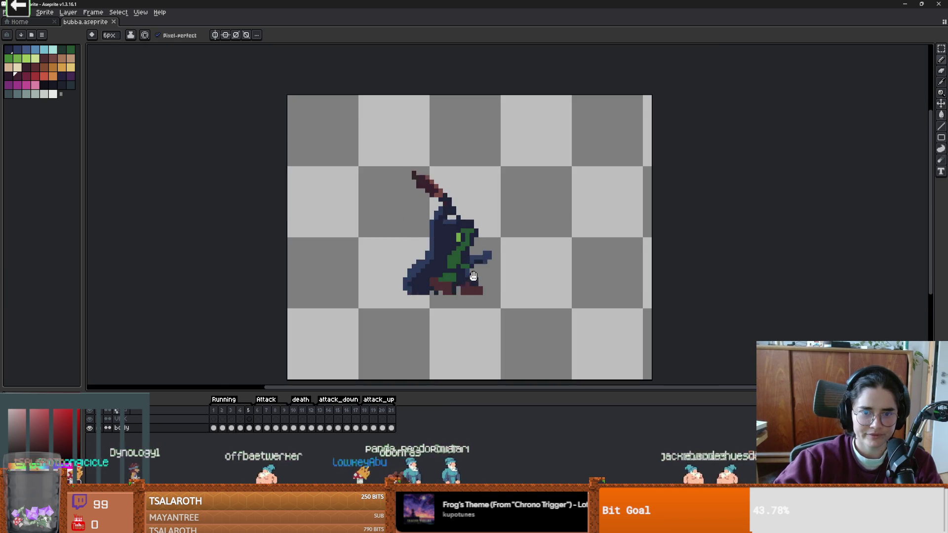
scroll(474, 277, up, 2)
scroll(440, 290, down, 1)
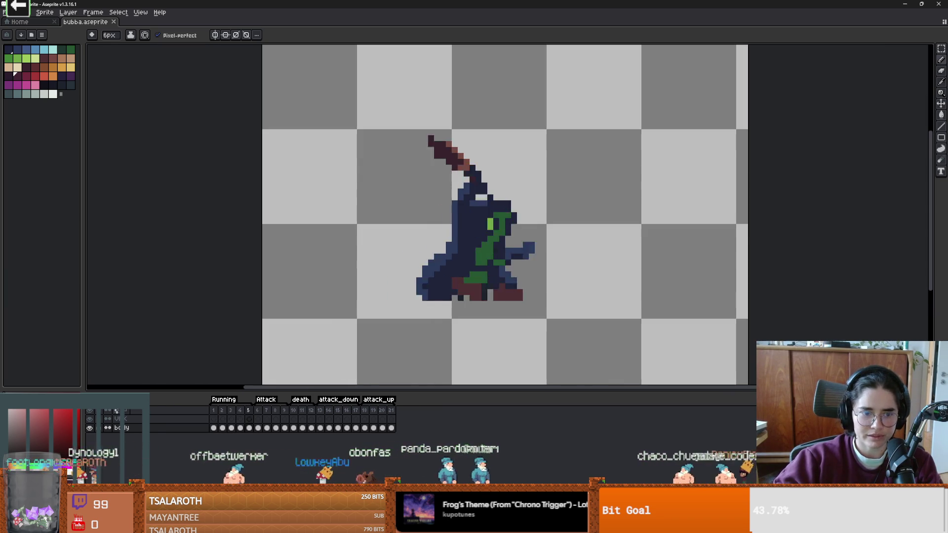
scroll(467, 279, up, 2)
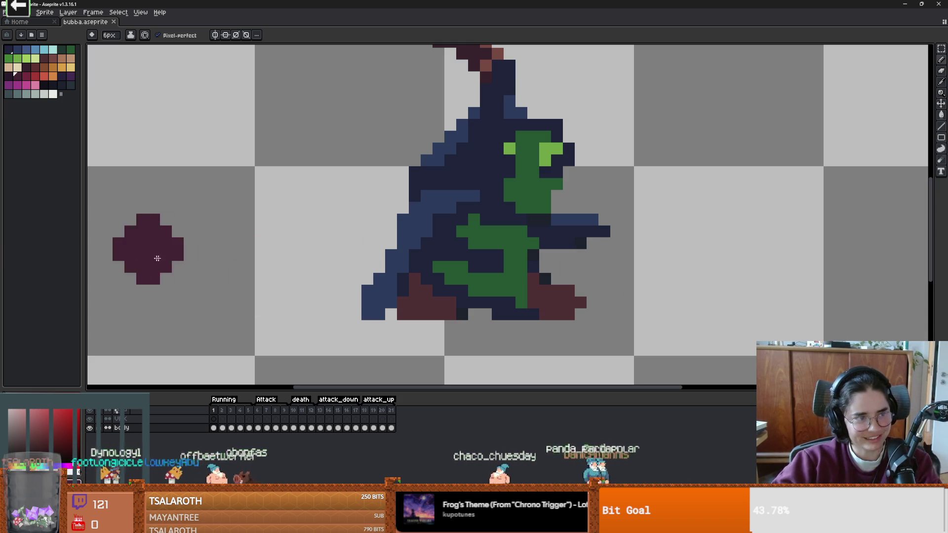
scroll(376, 252, down, 2)
scroll(414, 272, up, 2)
scroll(414, 272, down, 2)
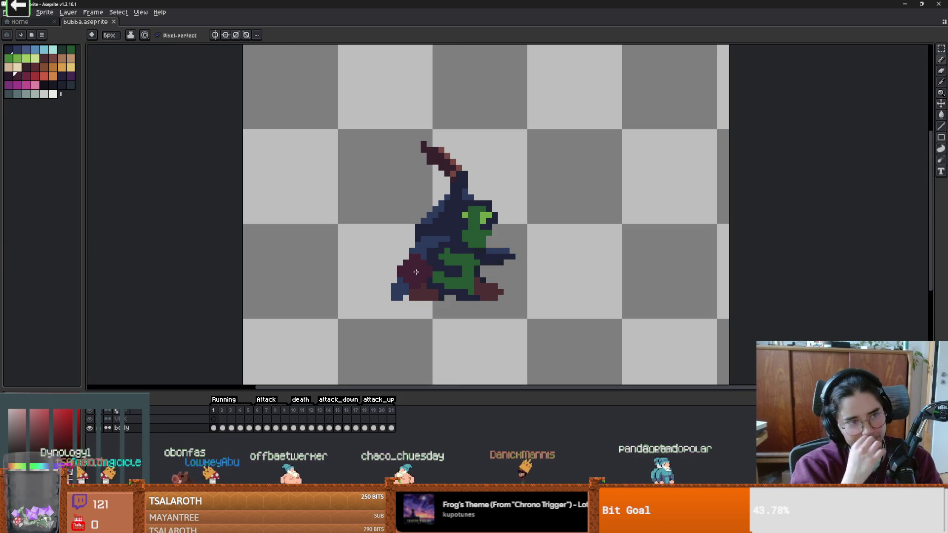
key(alt+Tab)
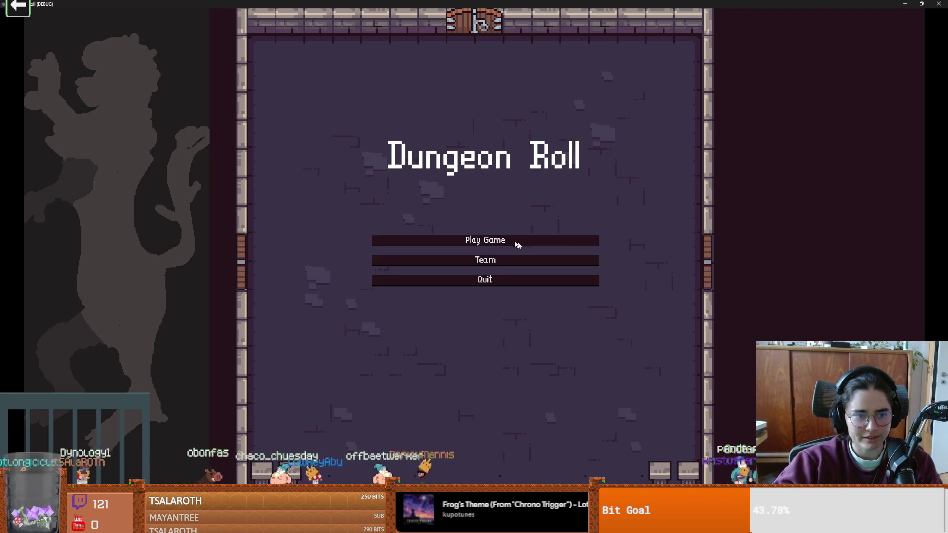
- Start the game as the Crusader and go through the west door into the middle default room
click(517, 245)
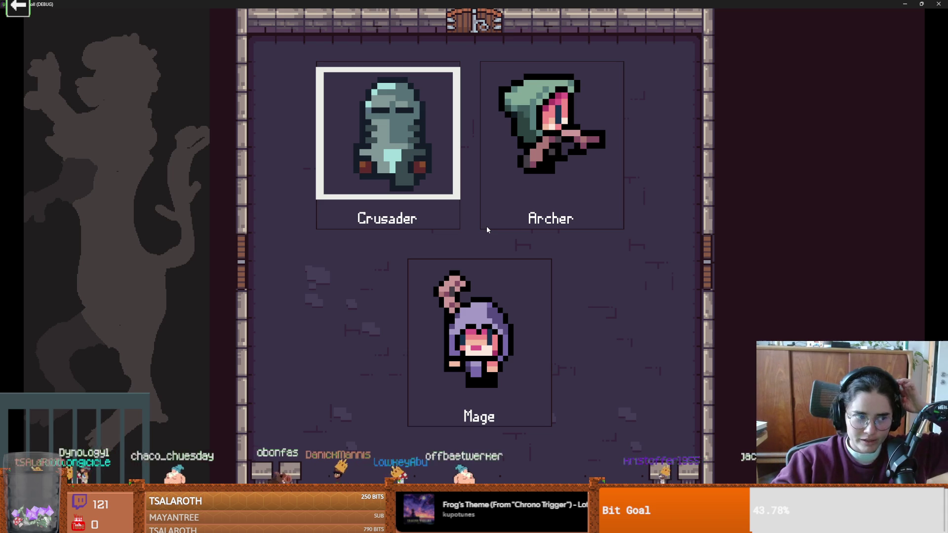
click(402, 135)
key(a)
key(e)
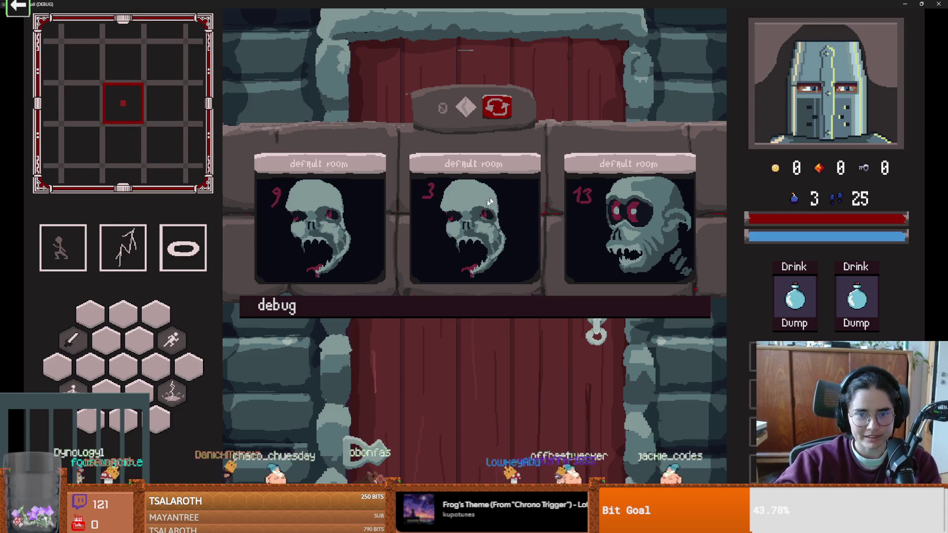
click(500, 195)
key(a)
- Walk down to the bat and kill it with sword strikes
key(s)
key(a)
click(602, 389)
key(a)
click(603, 393)
key(d)
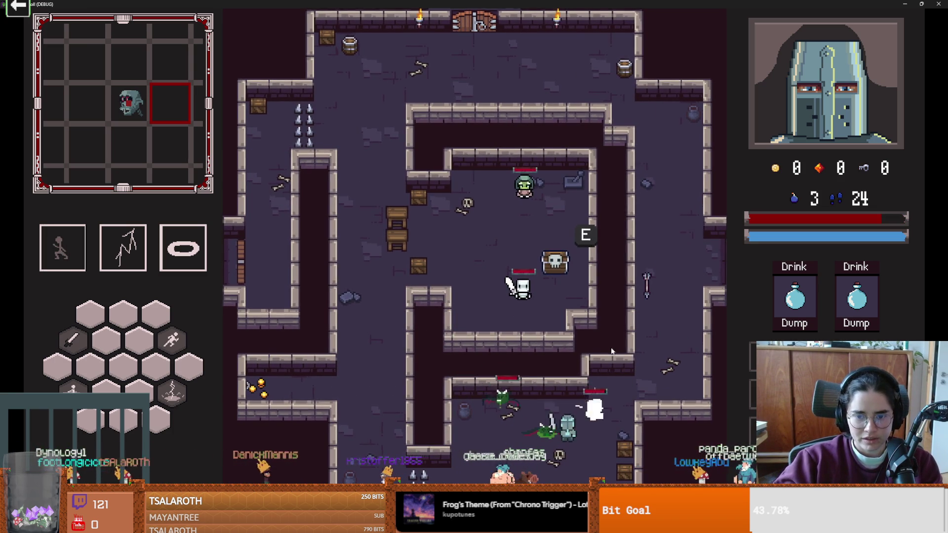
- Slash at the approaching skeleton while moving left and up the corridor
key(a)
click(548, 360)
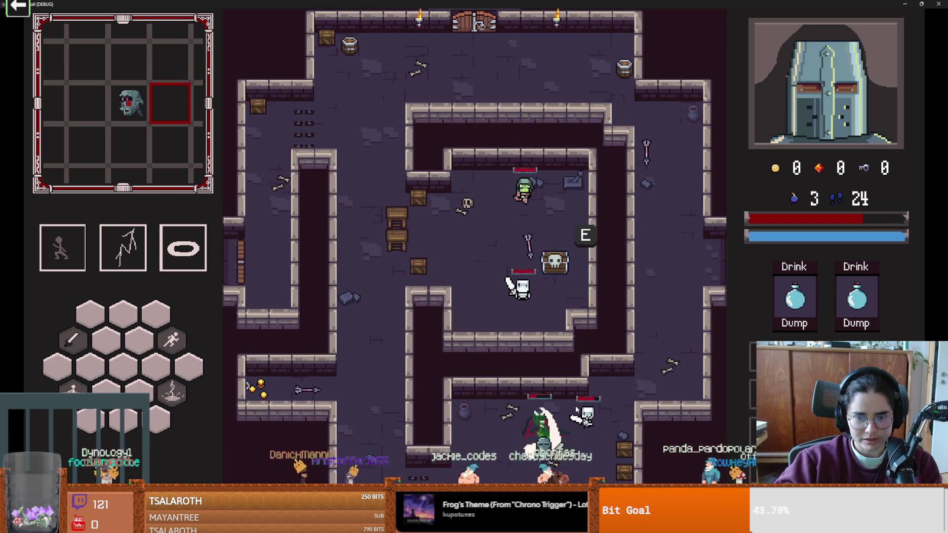
key(a)
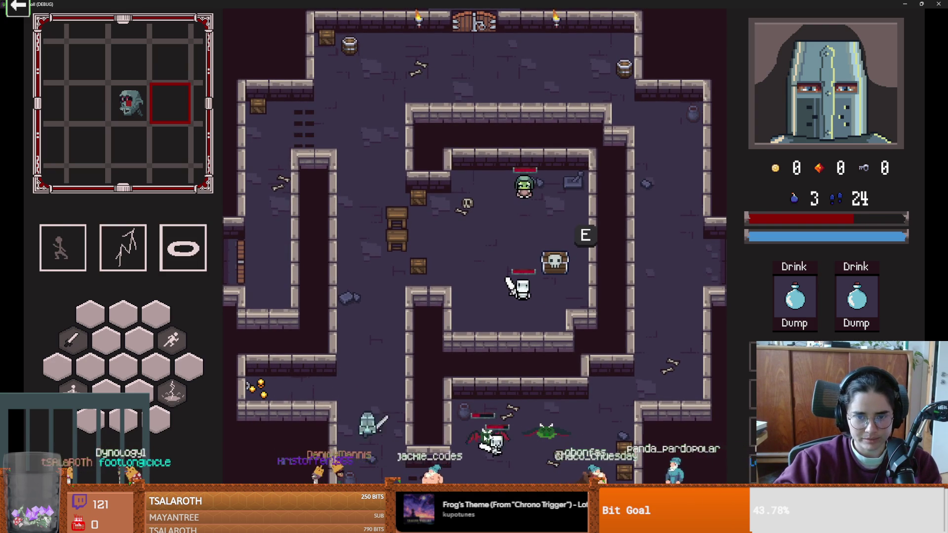
click(411, 470)
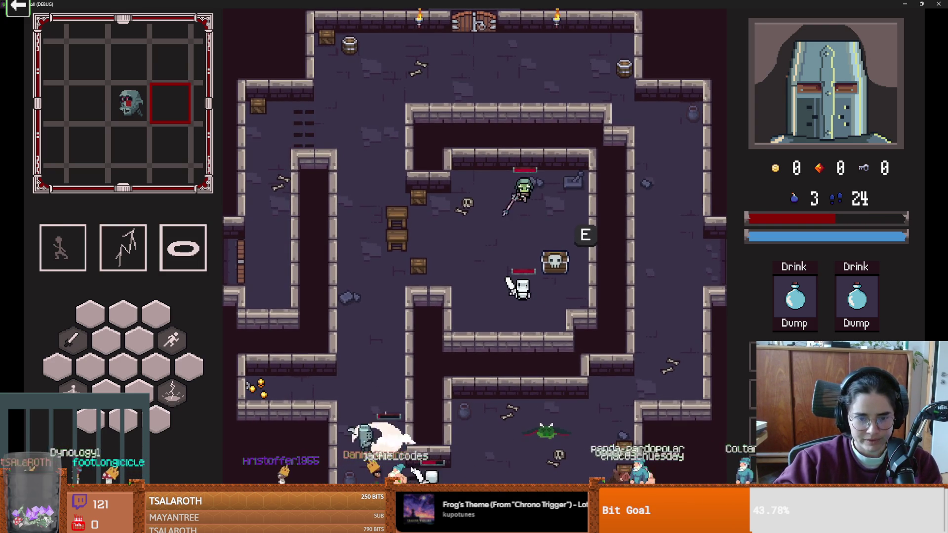
click(410, 470)
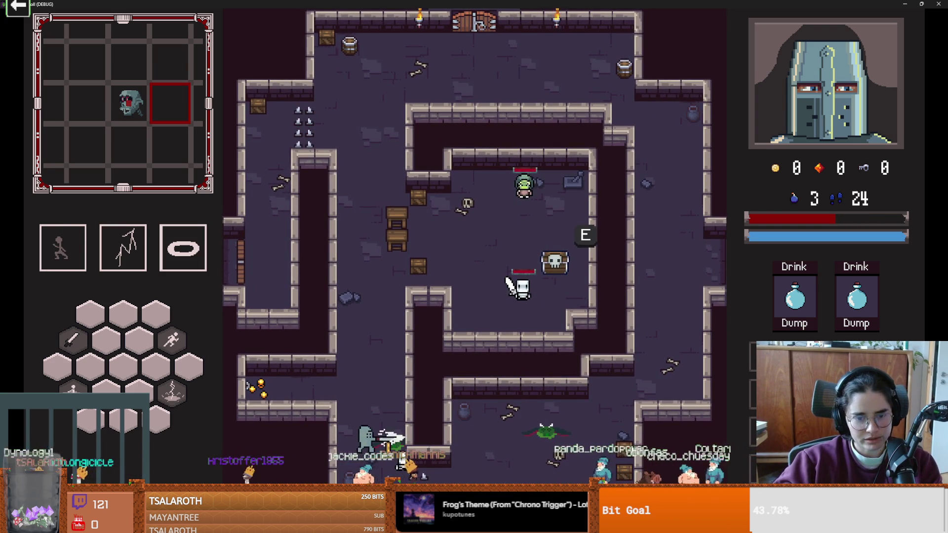
key(w)
click(434, 256)
- Dash up-left away from the enemies, then come back and slash the skeleton
key(d)
key(s)
key(a)
key(space)
key(w)
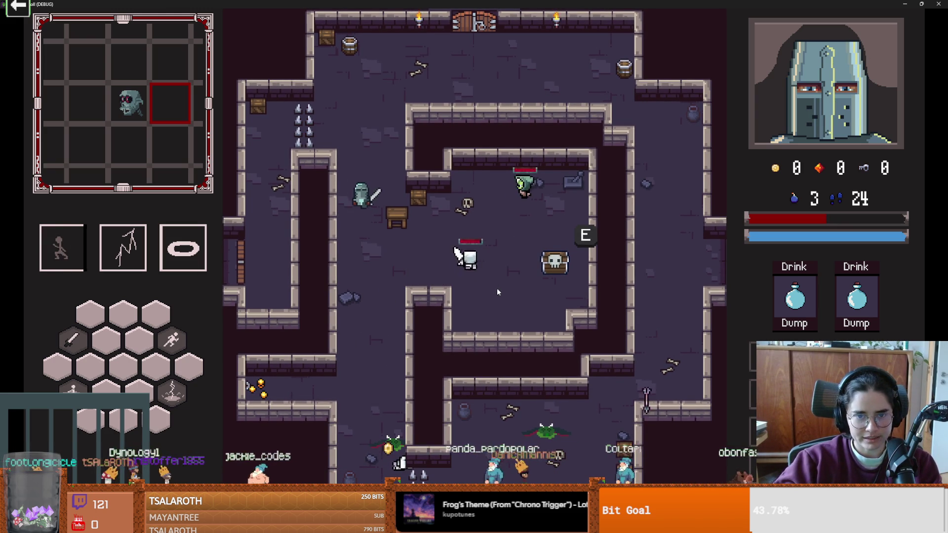
key(q)
key(s)
click(462, 226)
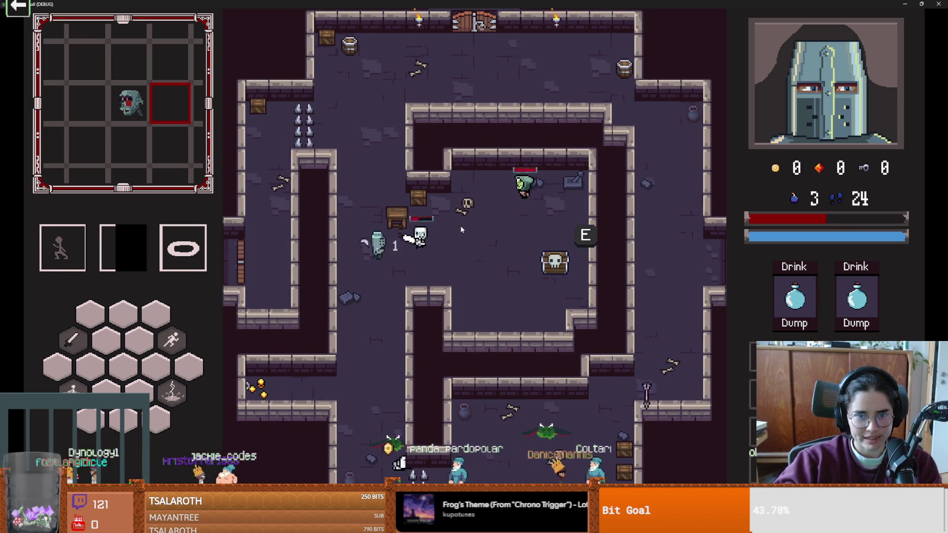
- Grab the coin and attack the goblin with repeated slashes and a lightning cast
key(d)
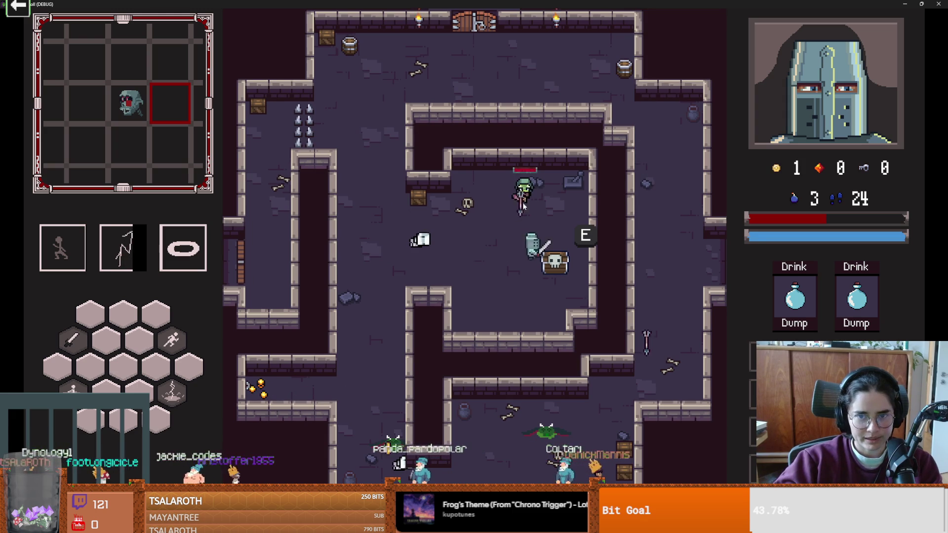
key(a)
click(473, 204)
click(473, 203)
click(486, 211)
key(w)
right_click(567, 227)
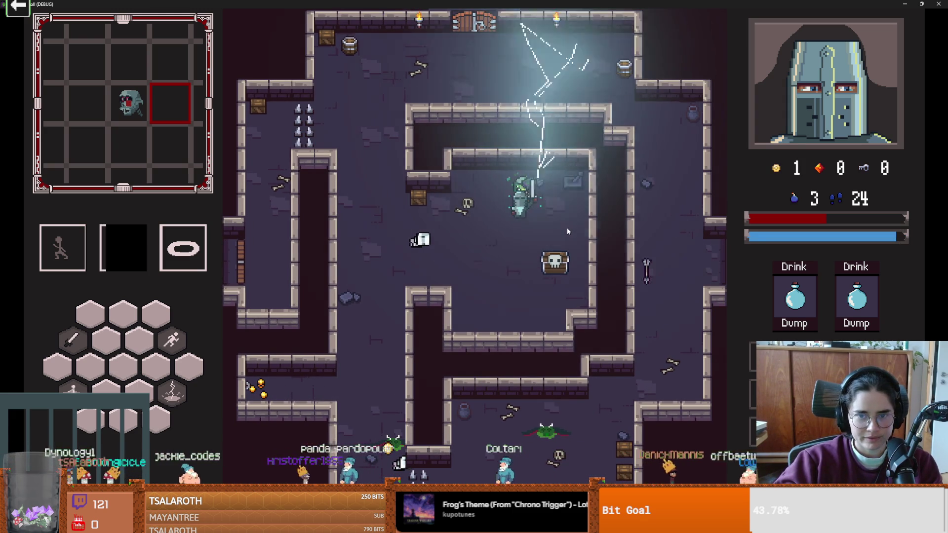
- Pick up the health potion, dash up-left and upward, then shrink the game window
key(s)
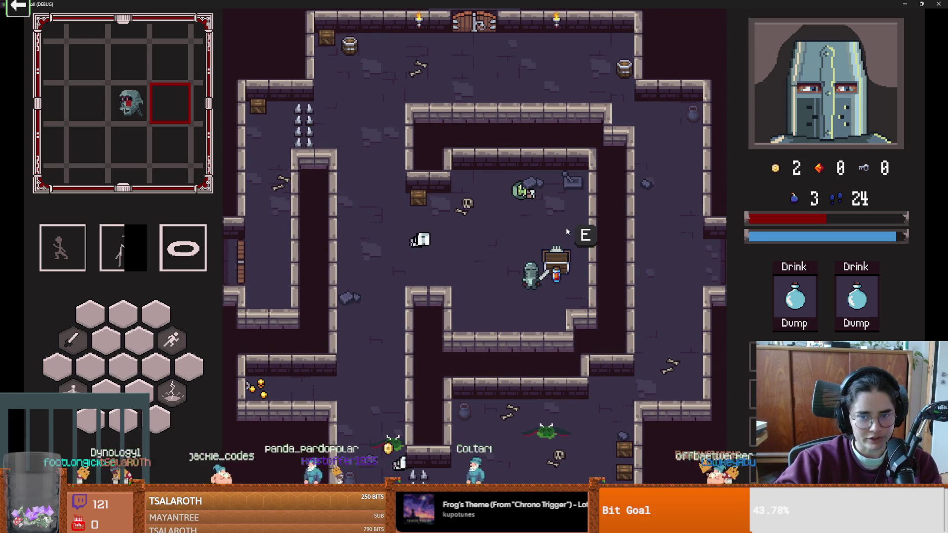
key(w)
key(a)
key(space)
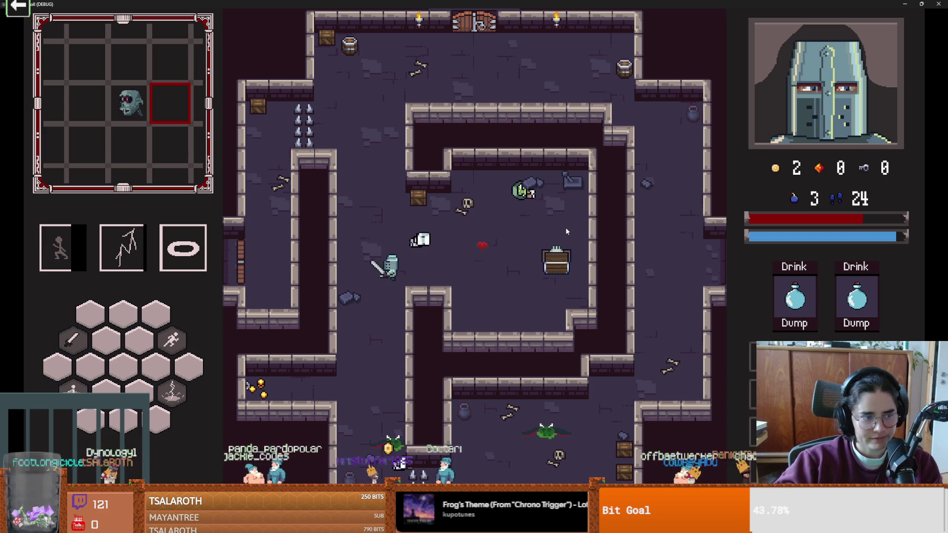
key(w)
key(space)
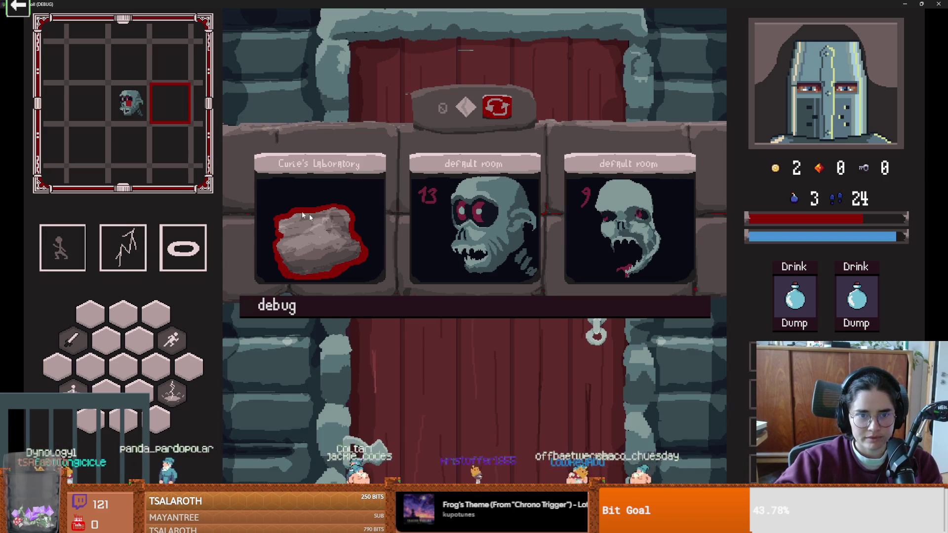
key(super+Down)
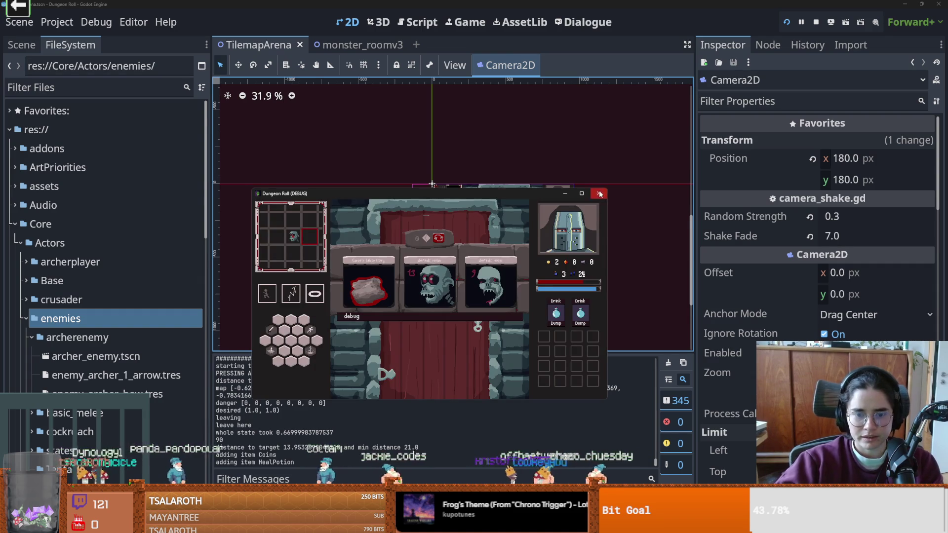
- Stop the game and review the death_state.gd errors in the Debugger Errors list
click(599, 193)
click(346, 483)
scroll(390, 464, down, 3)
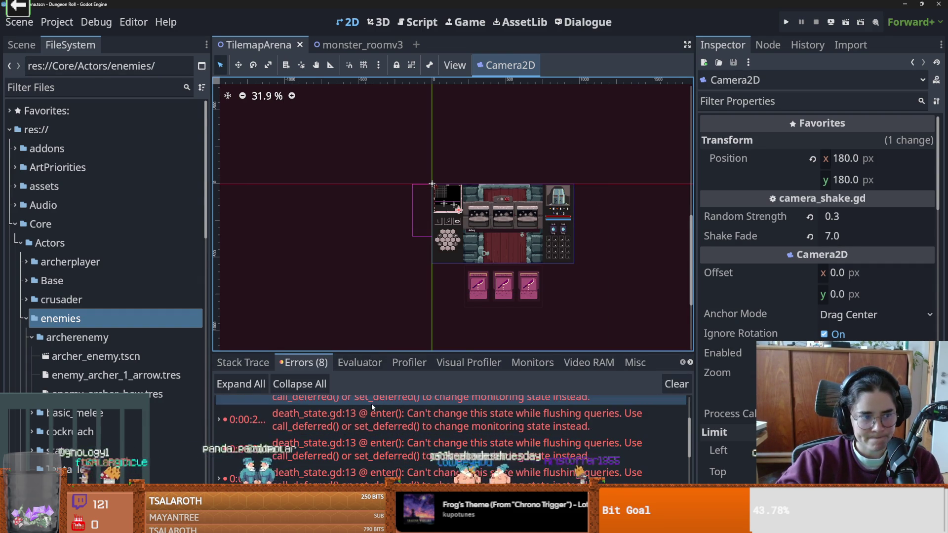
scroll(389, 290, up, 2)
- Save the TilemapArena scene and pan the canvas to centre the layout
key(F5)
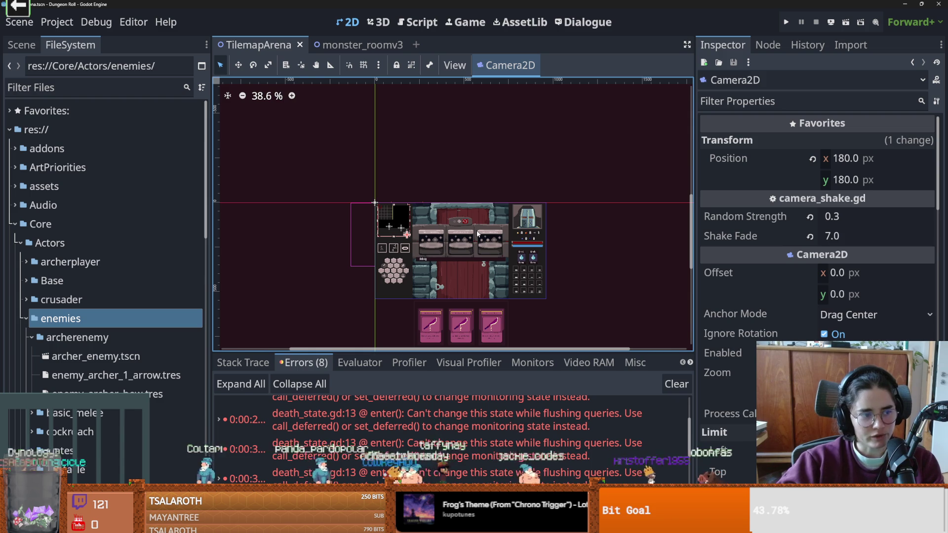
scroll(459, 272, up, 3)
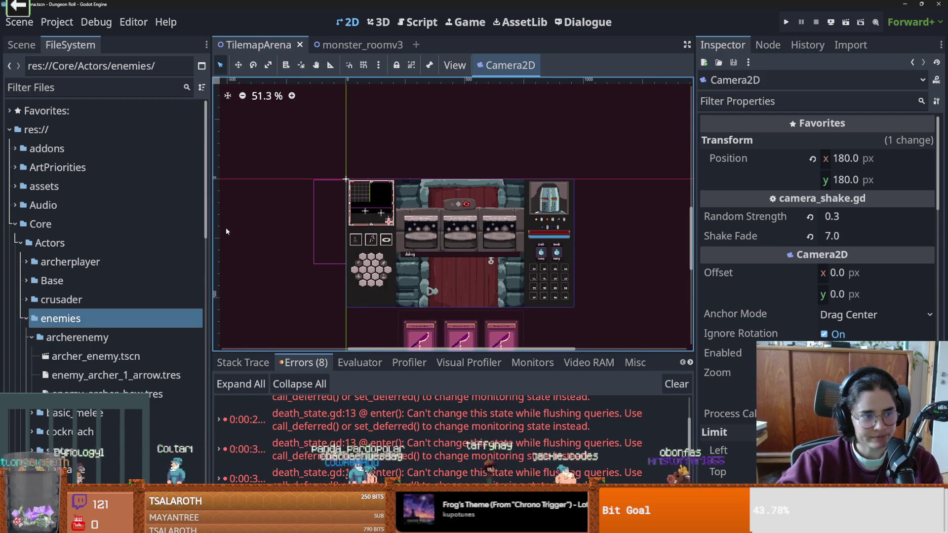
scroll(413, 252, up, 3)
scroll(413, 251, up, 1)
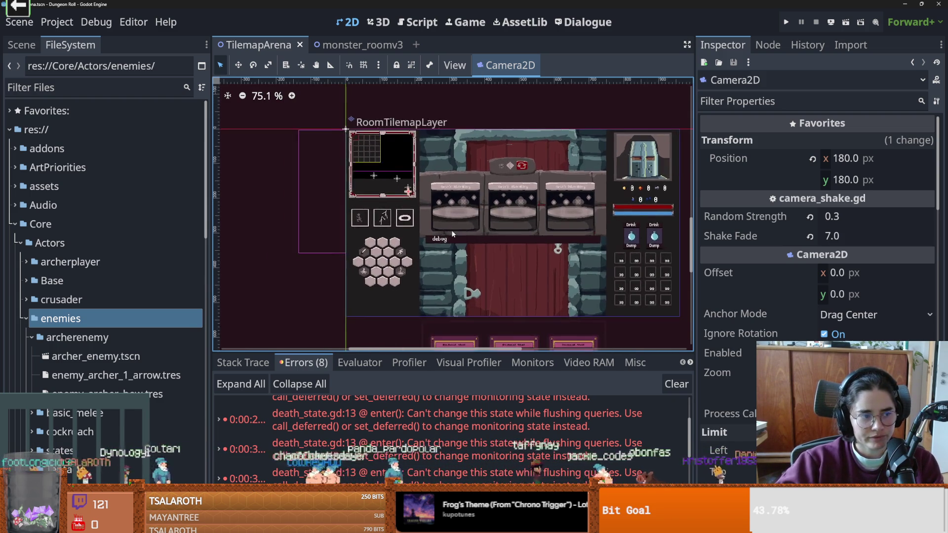
drag(412, 250, 337, 228)
key(F5)
scroll(336, 227, up, 1)
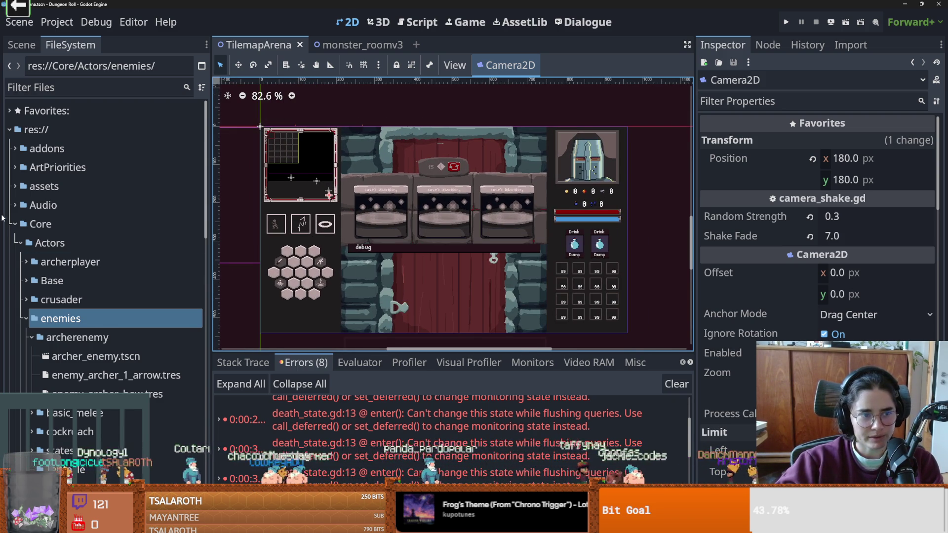
- Collapse the Core folder in FileSystem, reset the canvas to 100% zoom, and save
double_click(40, 224)
click(35, 208)
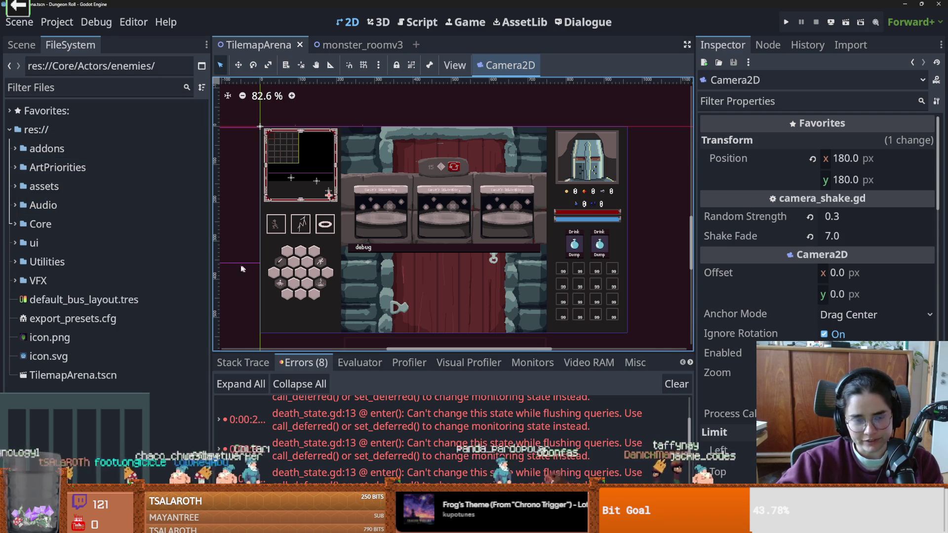
key(1)
key(ctrl+s)
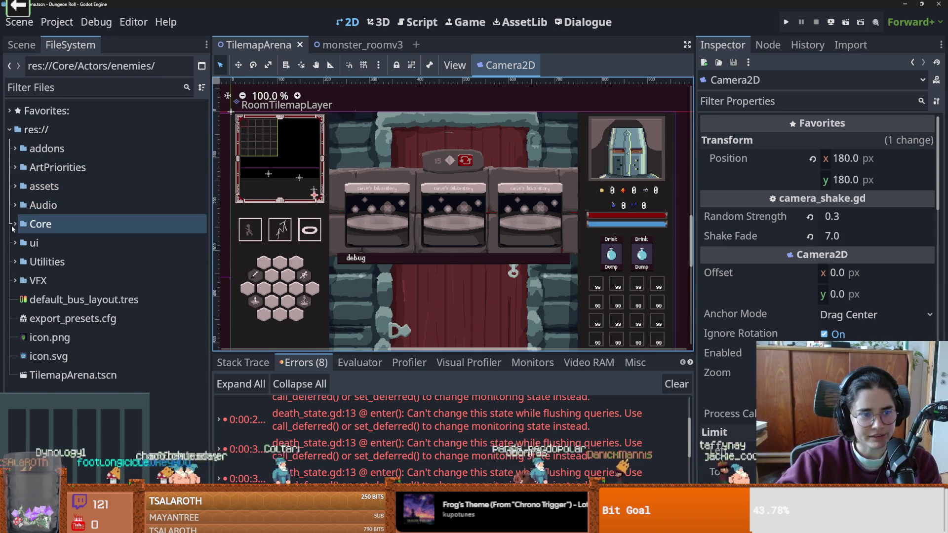
key(ctrl+s)
- Switch to the monster_roomv3 scene and save it
key(ctrl+Tab)
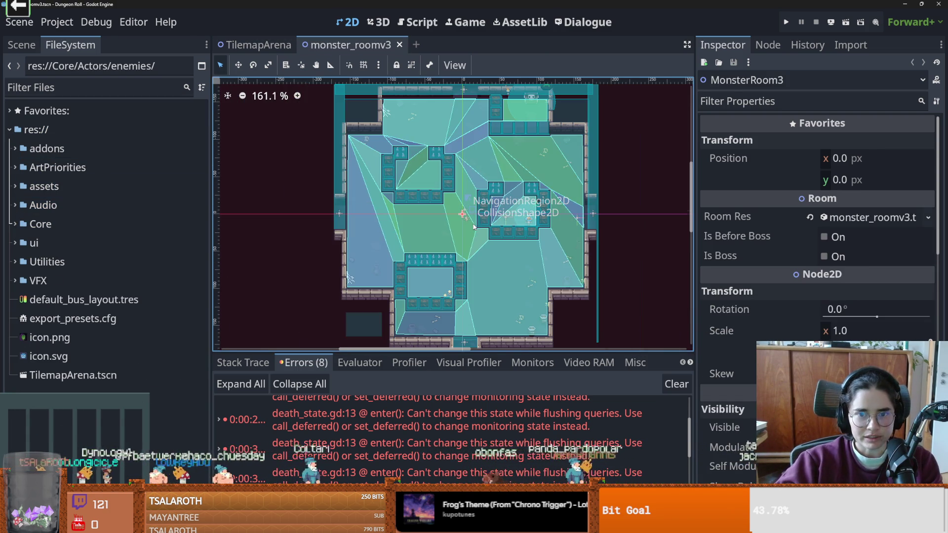
key(ctrl+s)
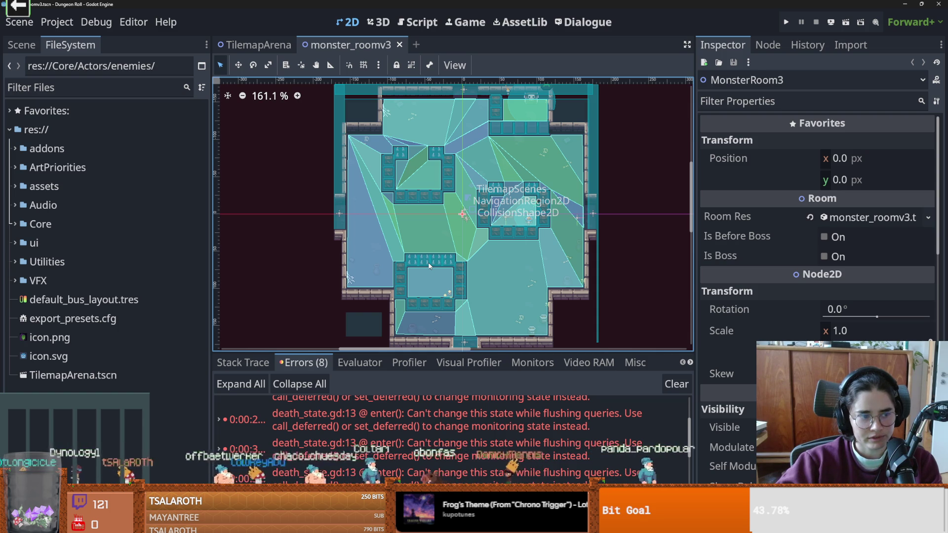
scroll(429, 266, down, 1)
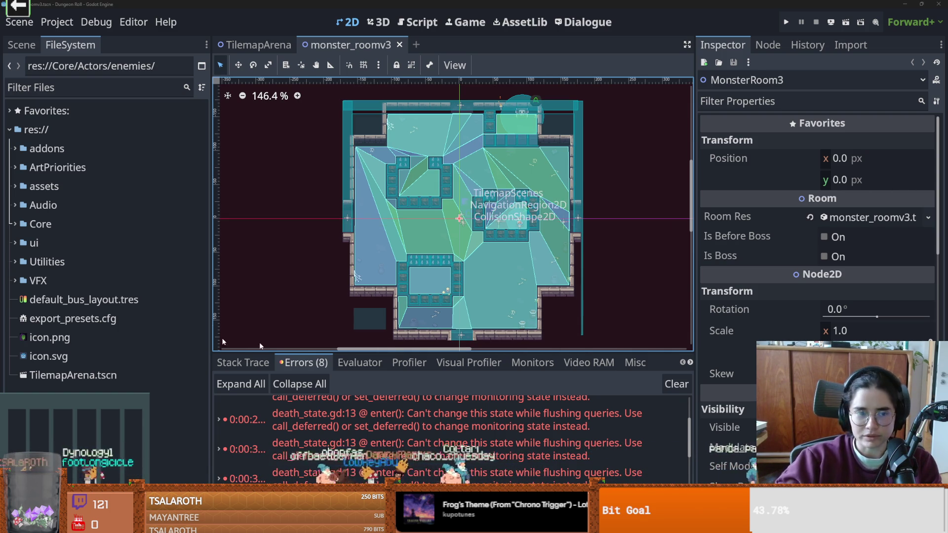
- Dismiss the res:// context menu and bring GitHub Desktop's RogueRoom history forward
right_click(55, 131)
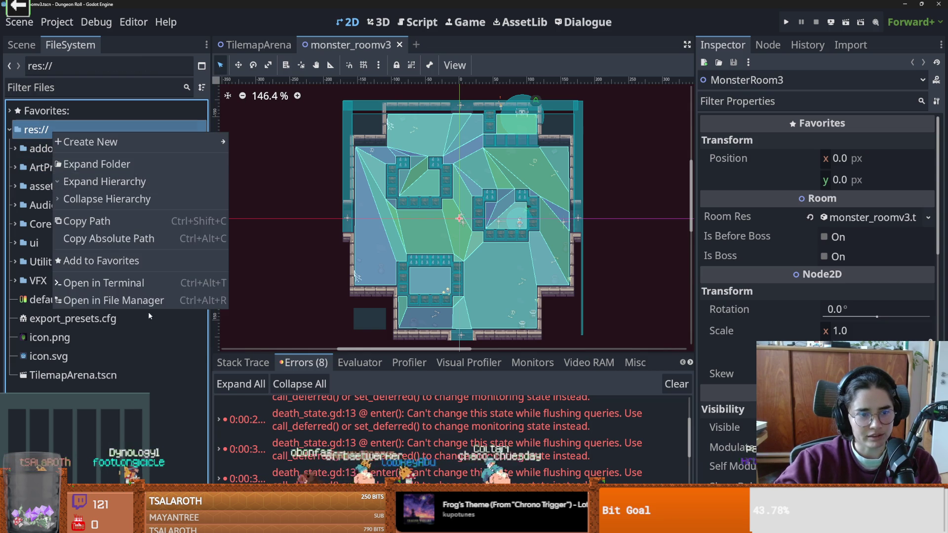
click(373, 232)
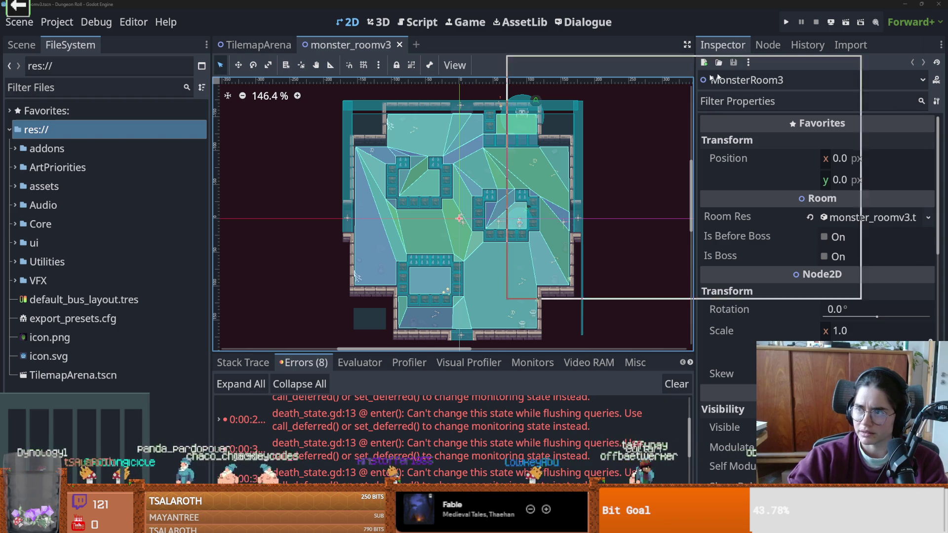
key(alt+Tab)
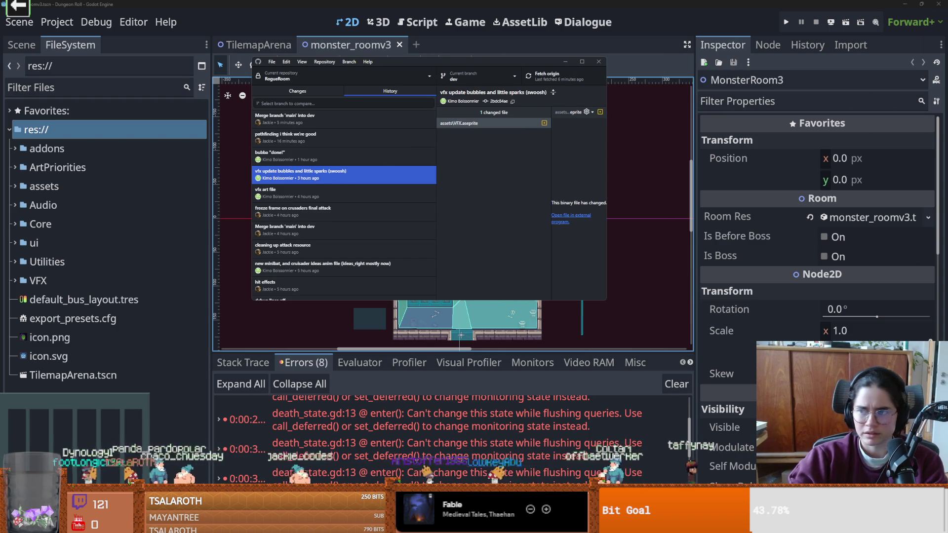
- Inspect the bubba commit's Crusader_ideas_right.aseprite change and widen the history window
click(258, 160)
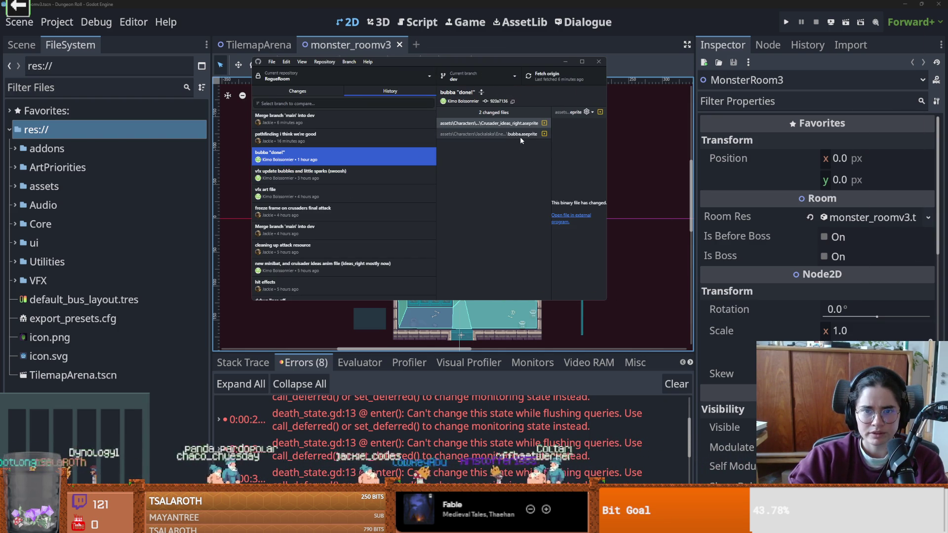
click(524, 122)
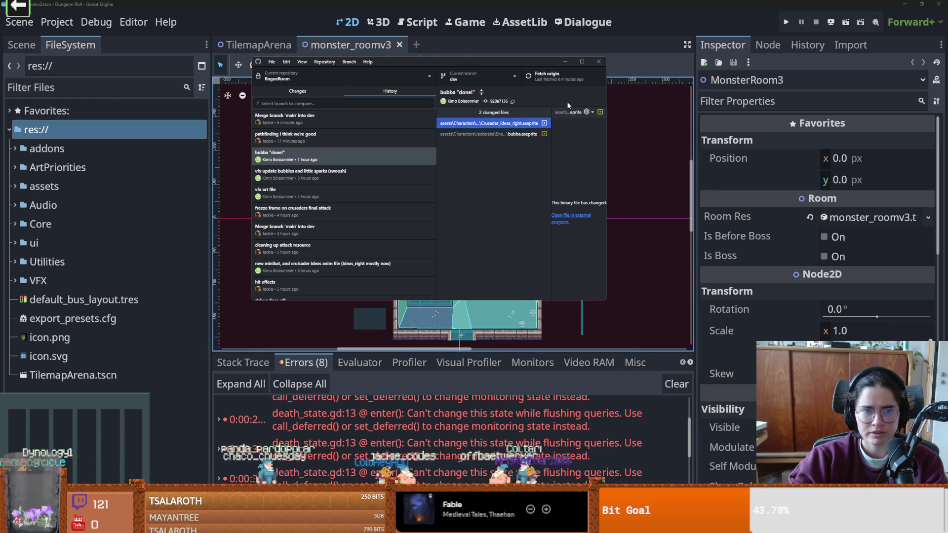
drag(607, 154, 744, 154)
click(326, 156)
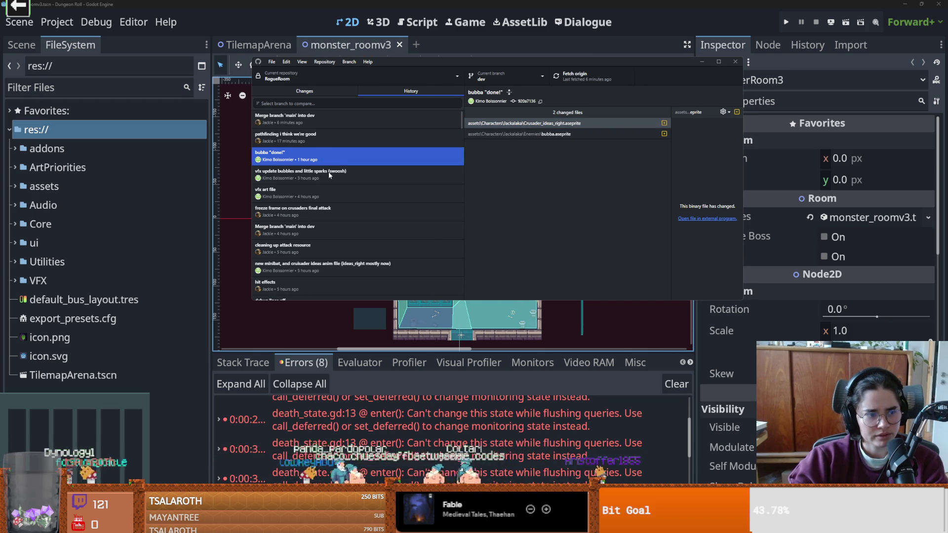
- Reveal VFX.aseprite from the 'vfx update bubbles and little sparks' commit in Explorer
click(336, 174)
click(568, 126)
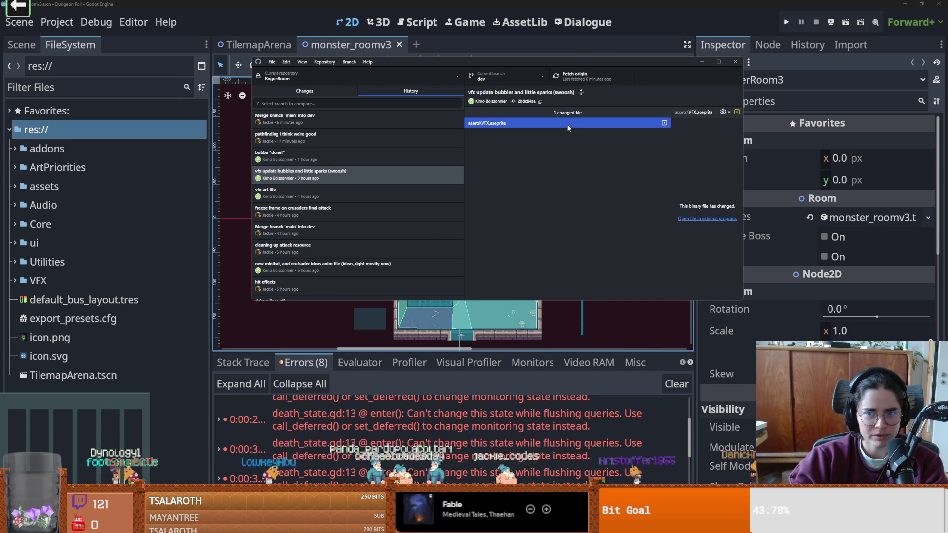
right_click(568, 129)
click(594, 132)
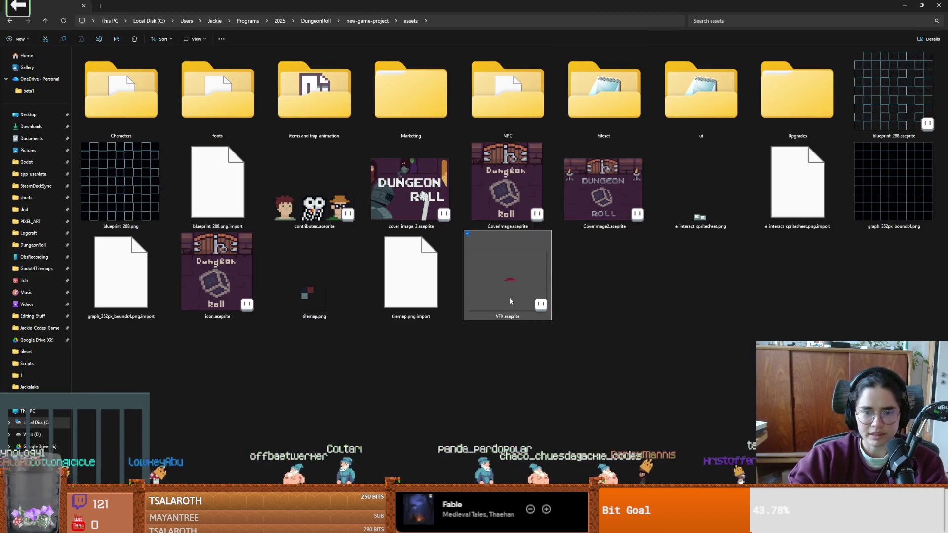
- Open VFX.aseprite and browse the blast_1, bubbles_projectile and bubbles_splash frames
double_click(510, 300)
scroll(508, 239, up, 3)
scroll(384, 349, down, 1)
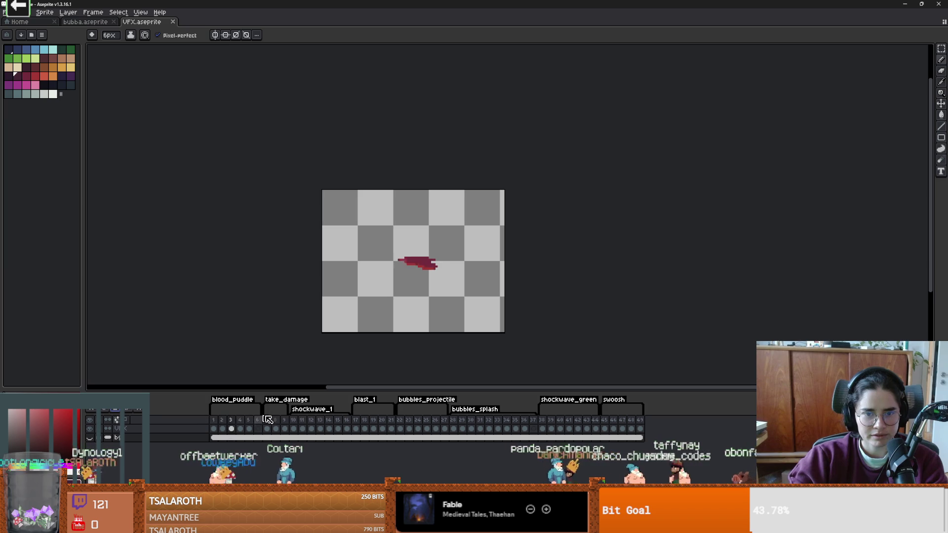
click(303, 420)
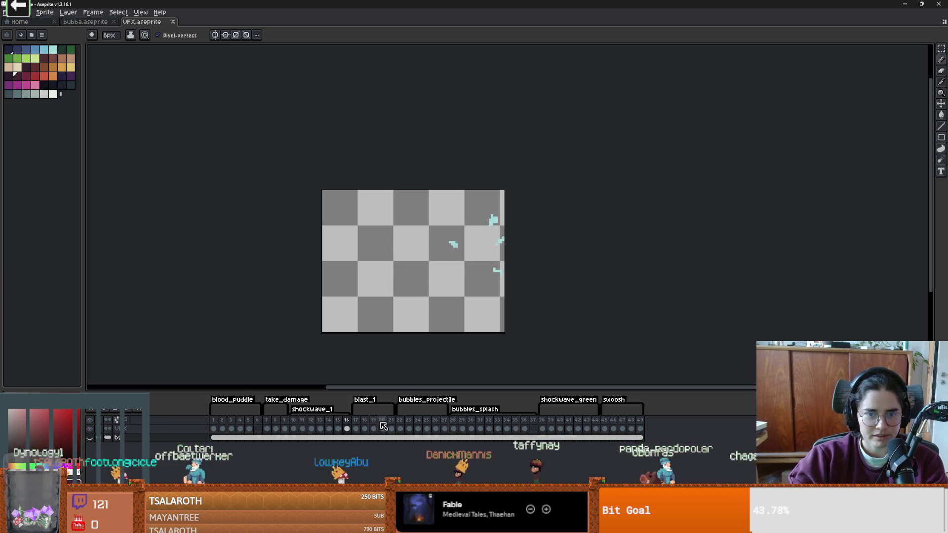
click(365, 421)
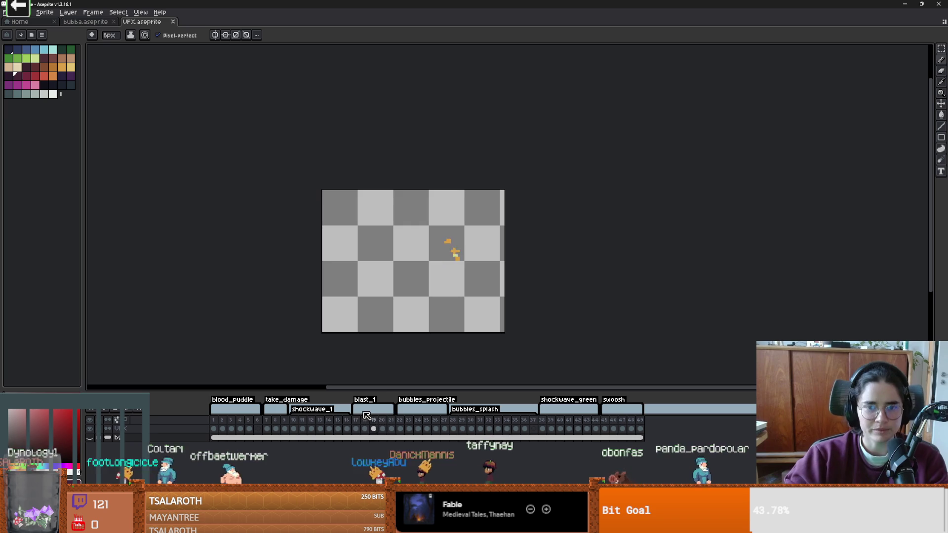
click(411, 421)
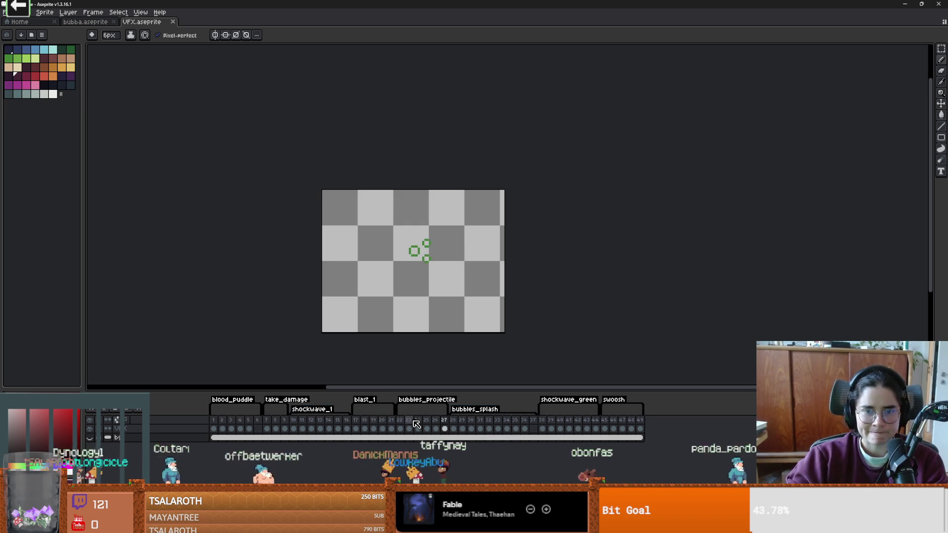
click(467, 420)
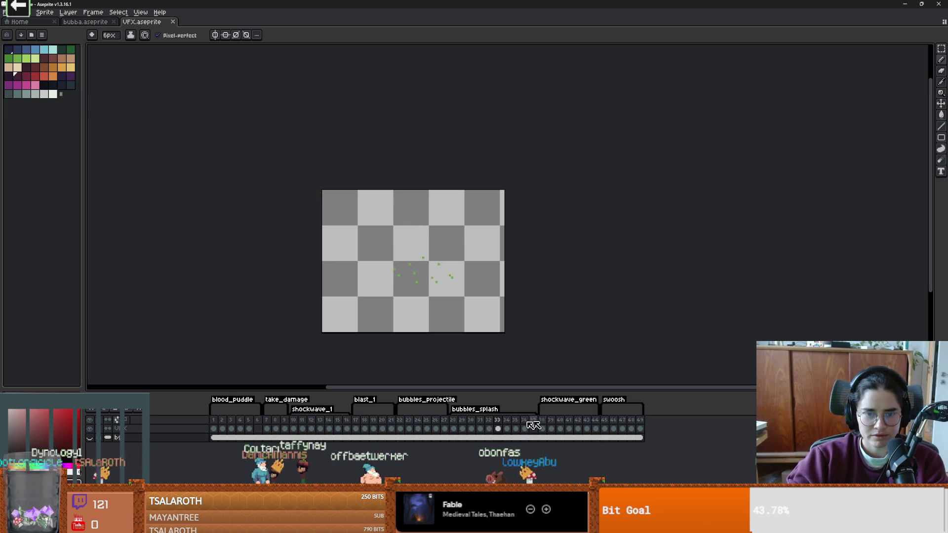
click(444, 423)
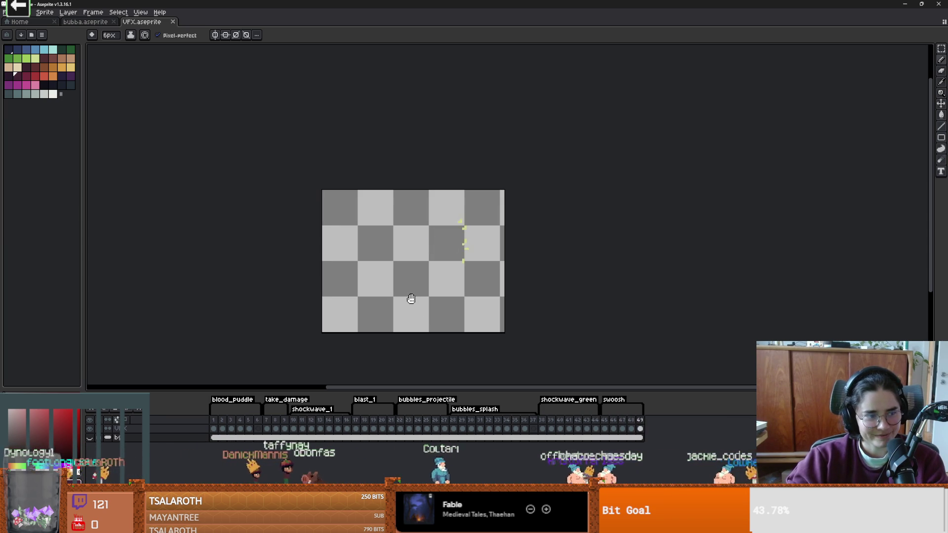
scroll(412, 299, down, 1)
scroll(412, 299, up, 3)
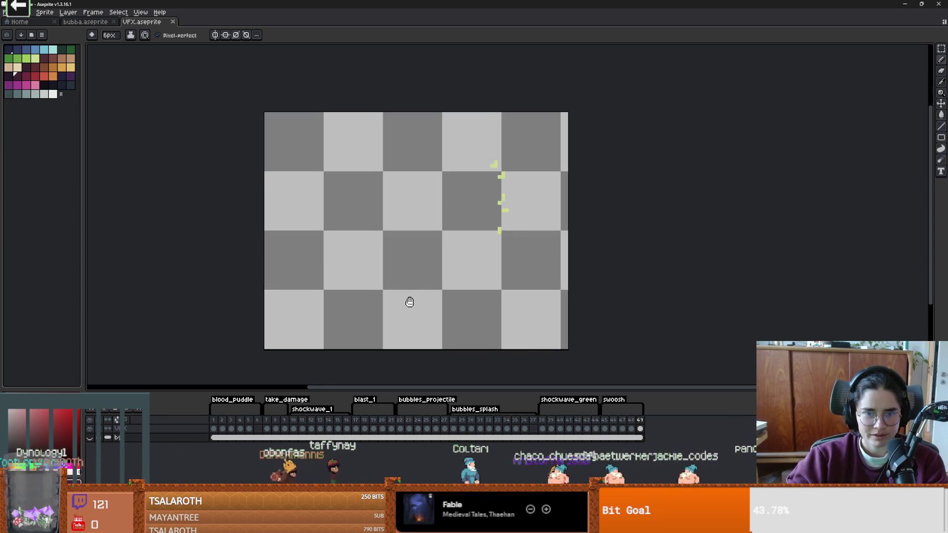
drag(418, 309, 419, 311)
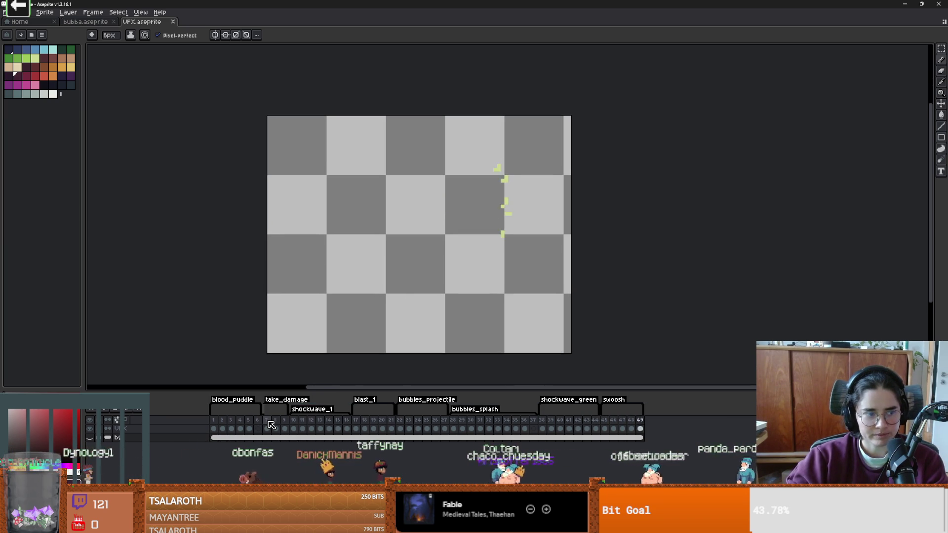
- Inspect frames 7 and 8, toggling between the move and brush tools
click(269, 424)
click(275, 423)
key(v)
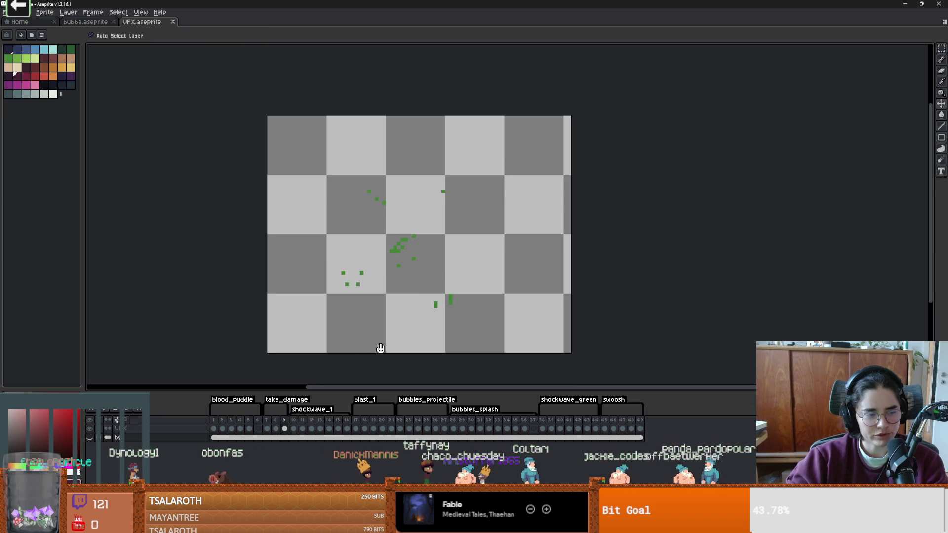
scroll(419, 292, up, 1)
scroll(421, 291, down, 1)
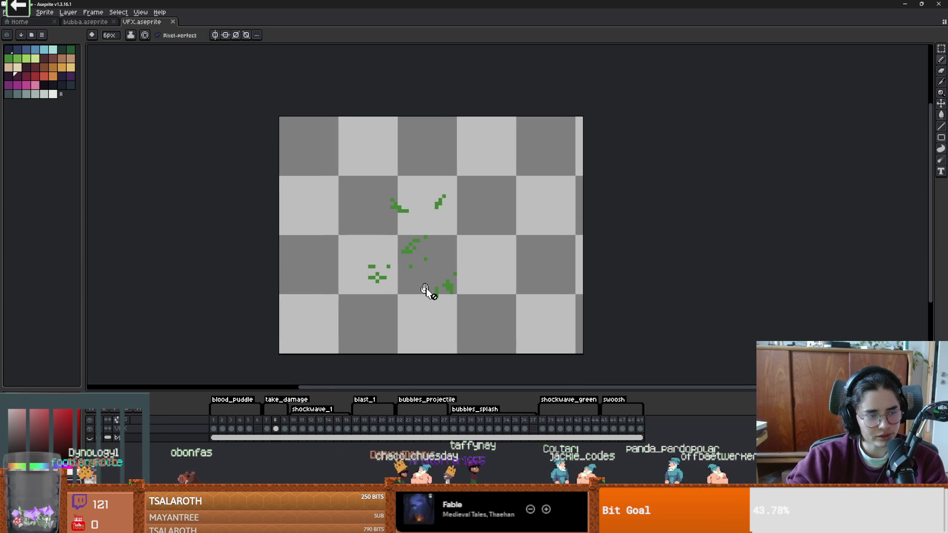
key(e)
scroll(395, 328, down, 1)
scroll(388, 314, up, 2)
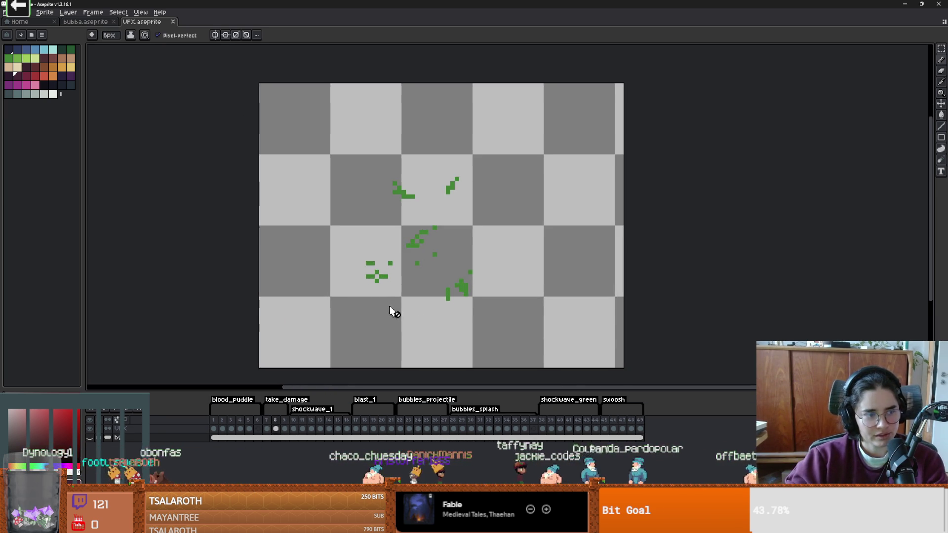
scroll(416, 294, down, 1)
key(v)
right_click(449, 233)
- Check frames 11 and 9, play the blood_puddle animation from frame 1, then return to Explorer
click(303, 426)
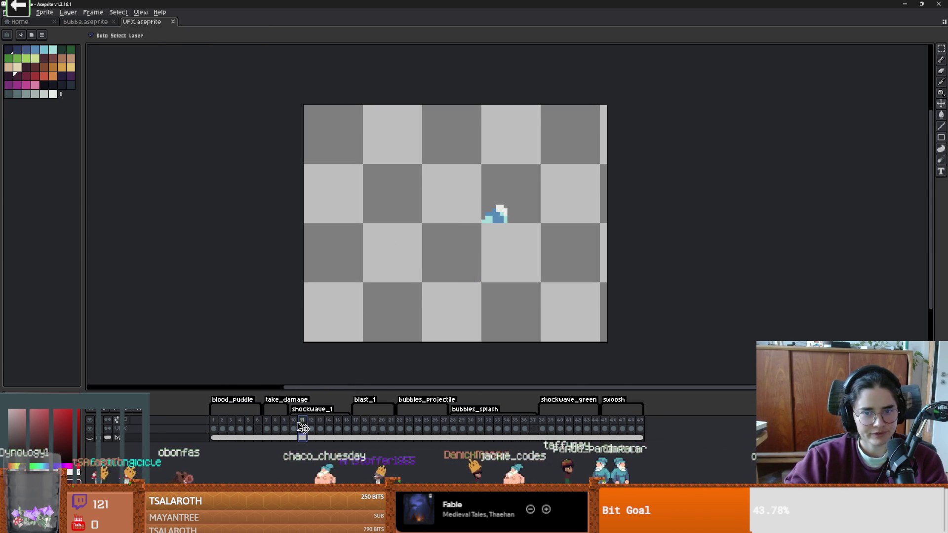
click(275, 423)
click(285, 424)
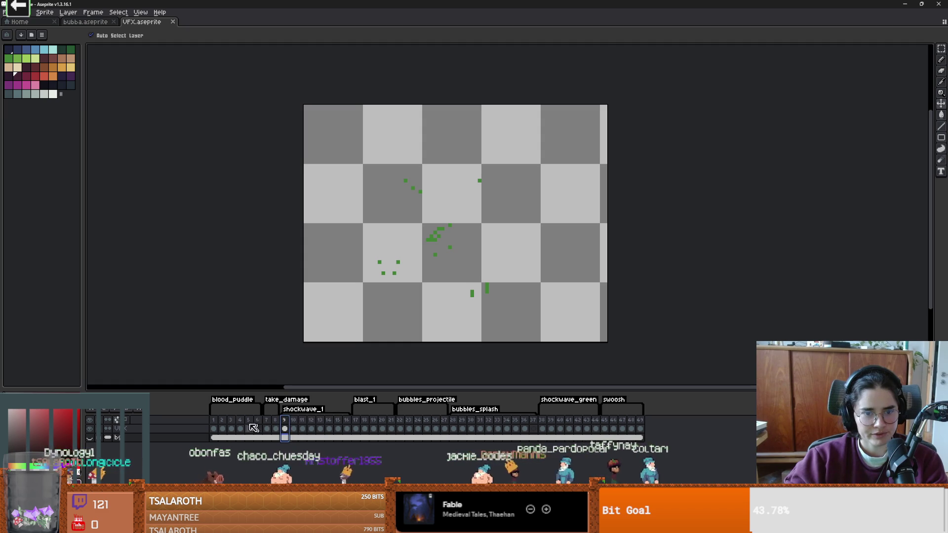
key(Home)
key(Return)
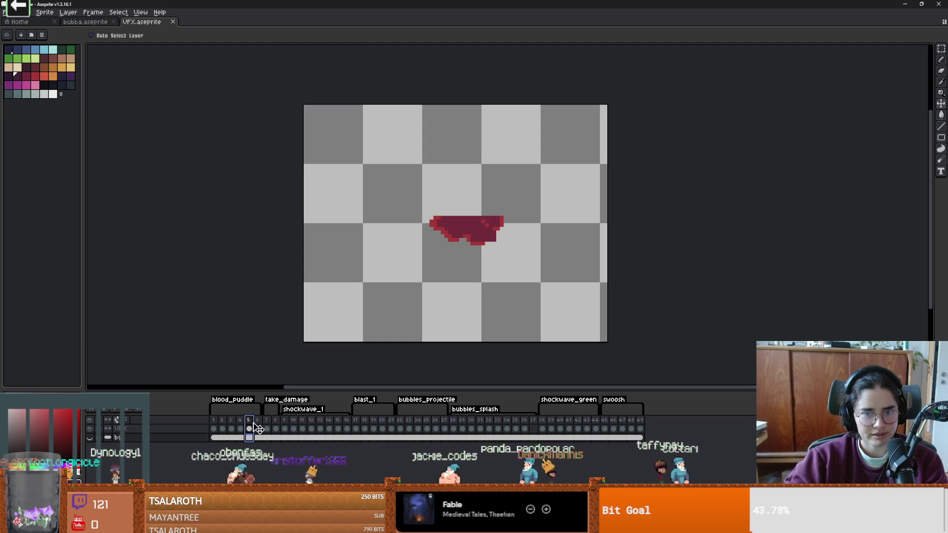
click(261, 425)
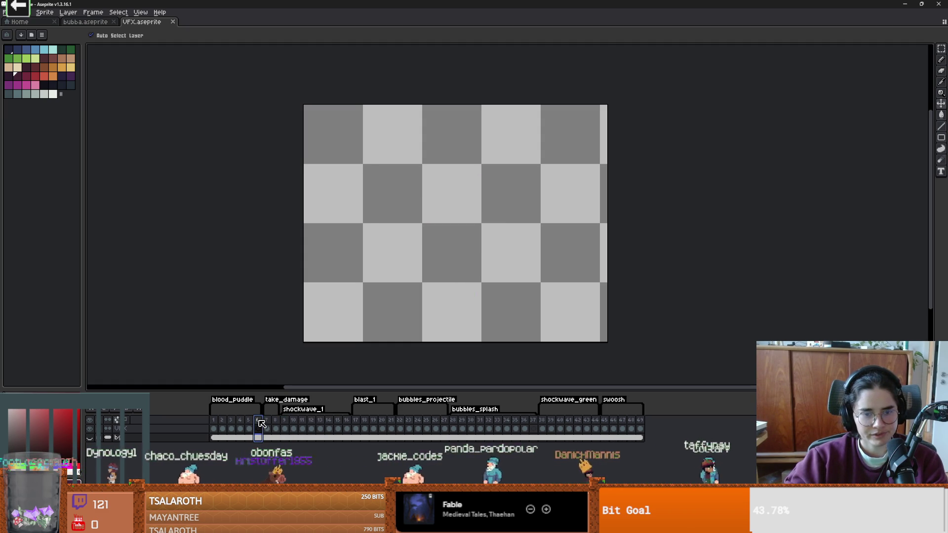
click(214, 425)
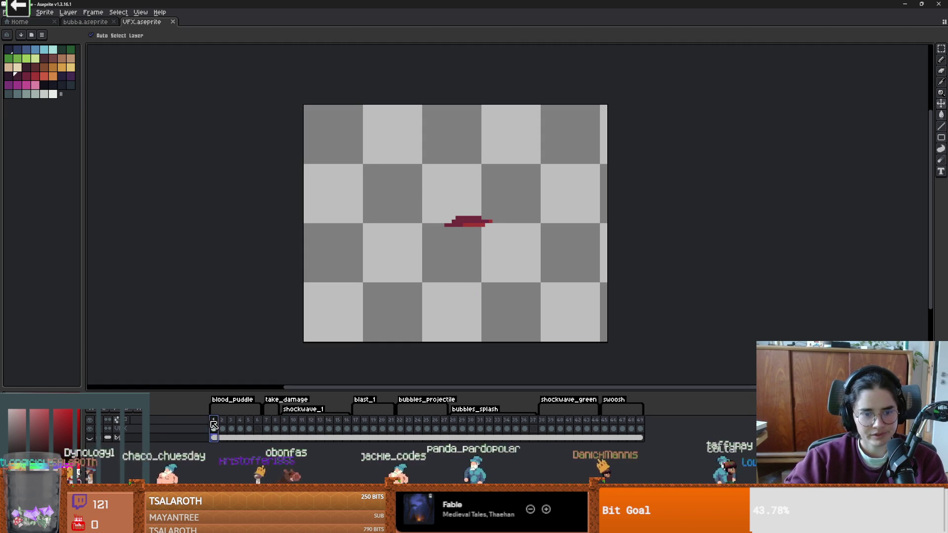
click(117, 412)
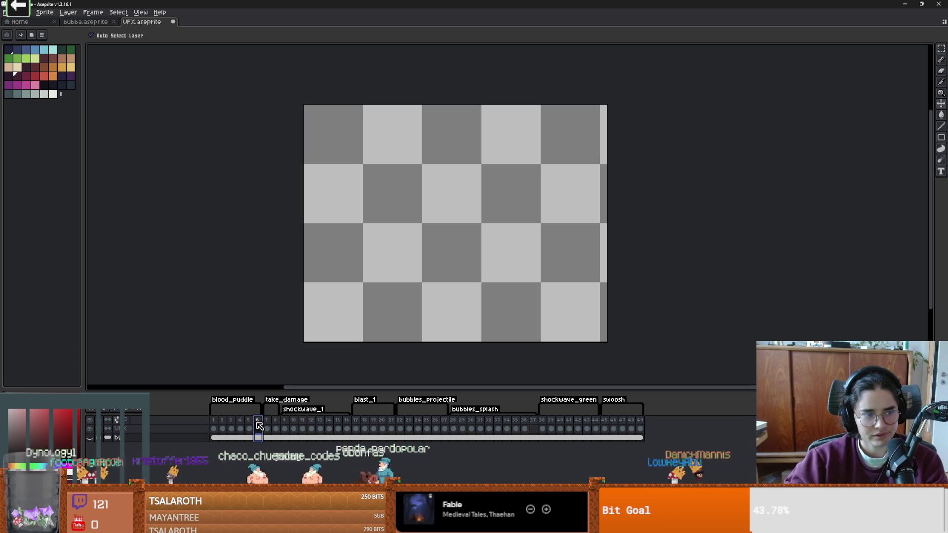
key(alt+Tab)
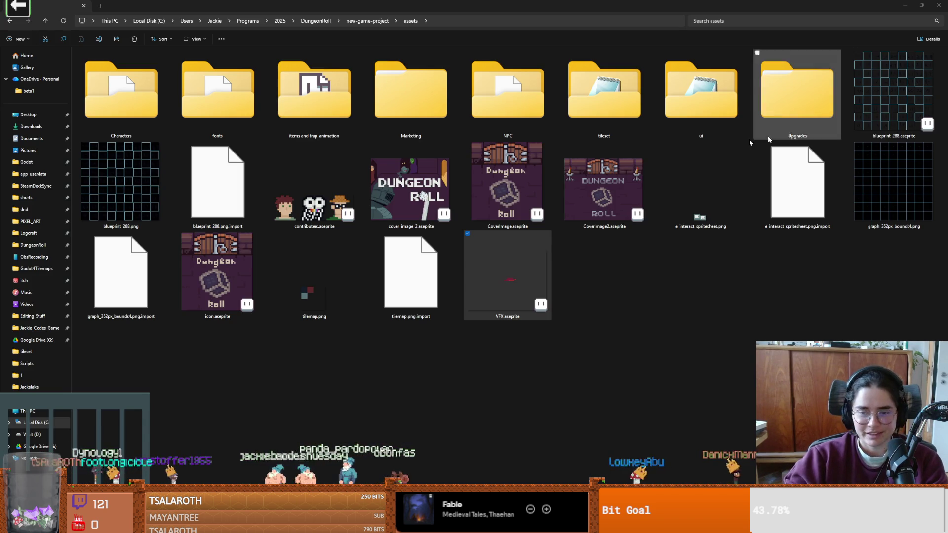
- Close the assets folder window and return to the vfx commit in GitHub Desktop
click(603, 313)
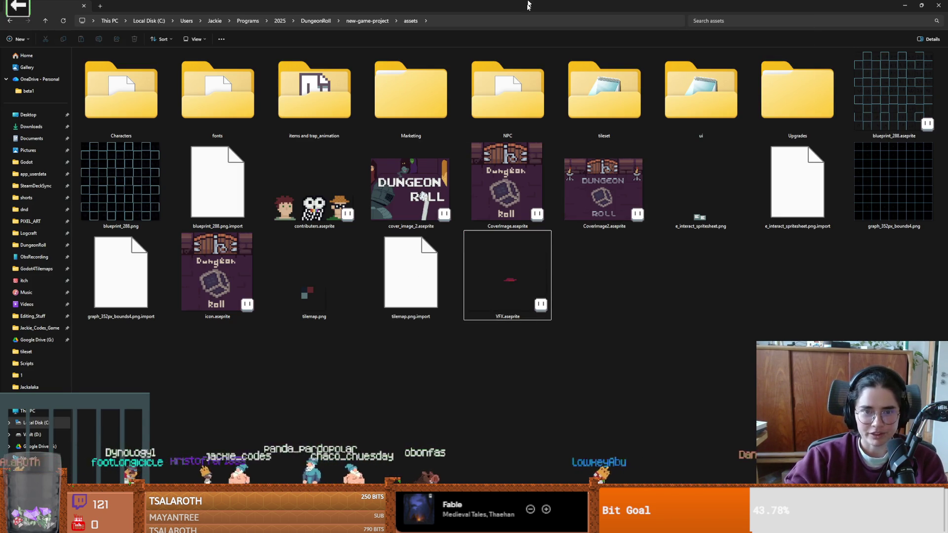
double_click(527, 4)
click(751, 254)
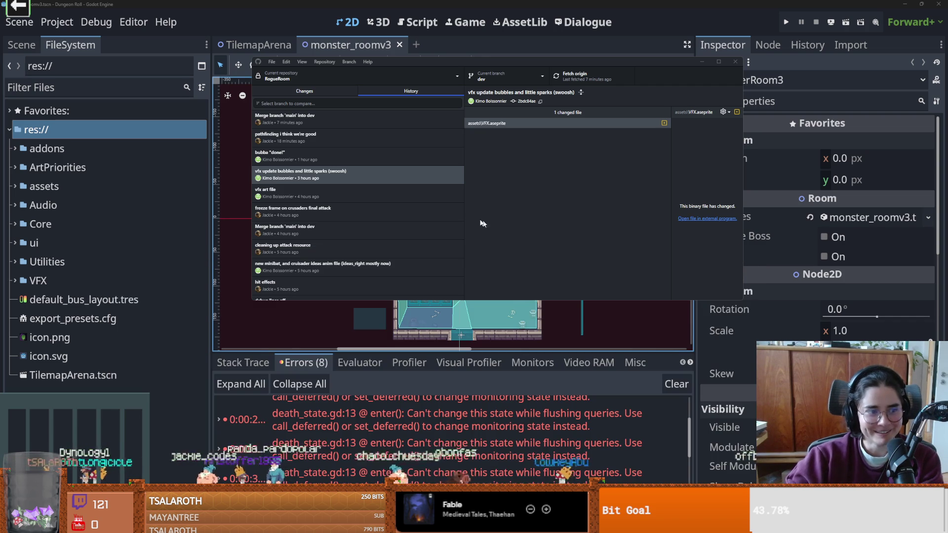
click(273, 197)
click(283, 182)
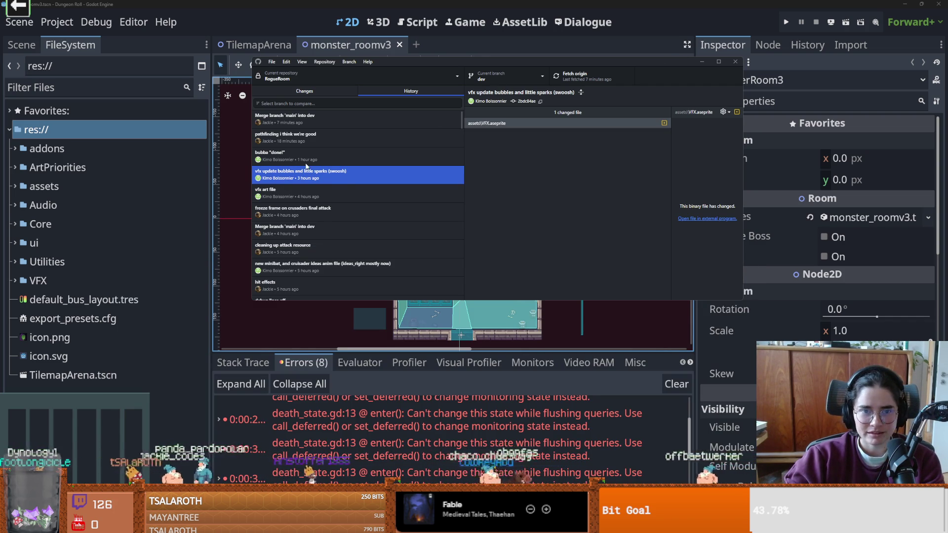
- Reveal Crusader_ideas_right.aseprite from the bubba 'done!' commit and open it at frame 8
click(302, 159)
right_click(302, 158)
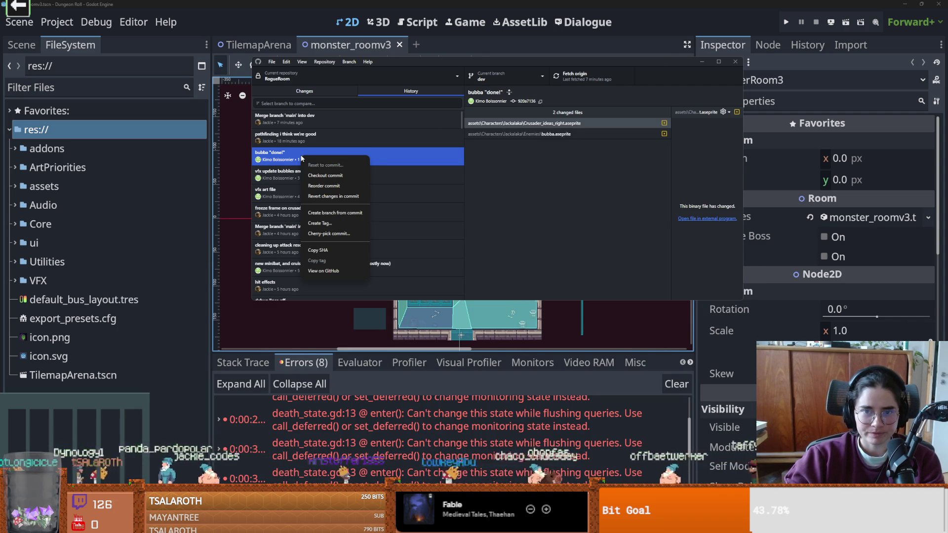
right_click(533, 122)
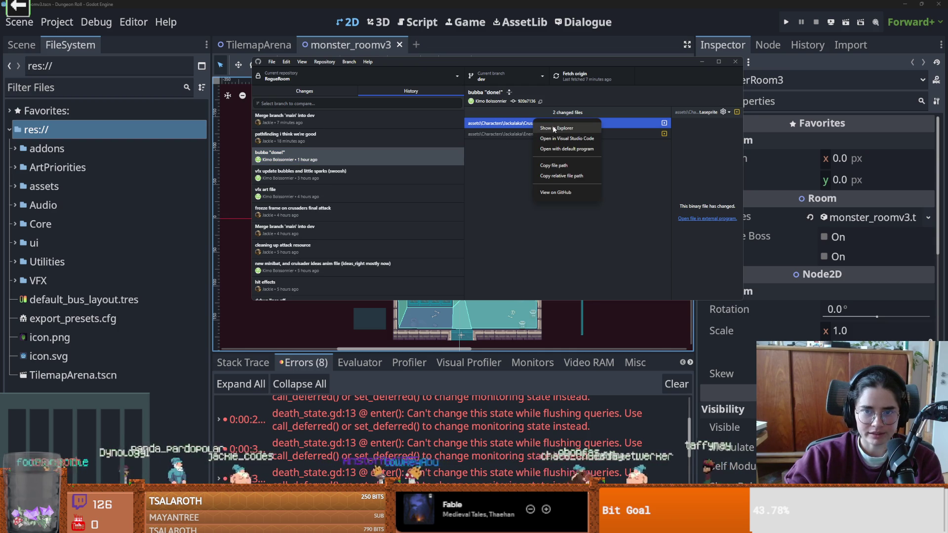
click(555, 128)
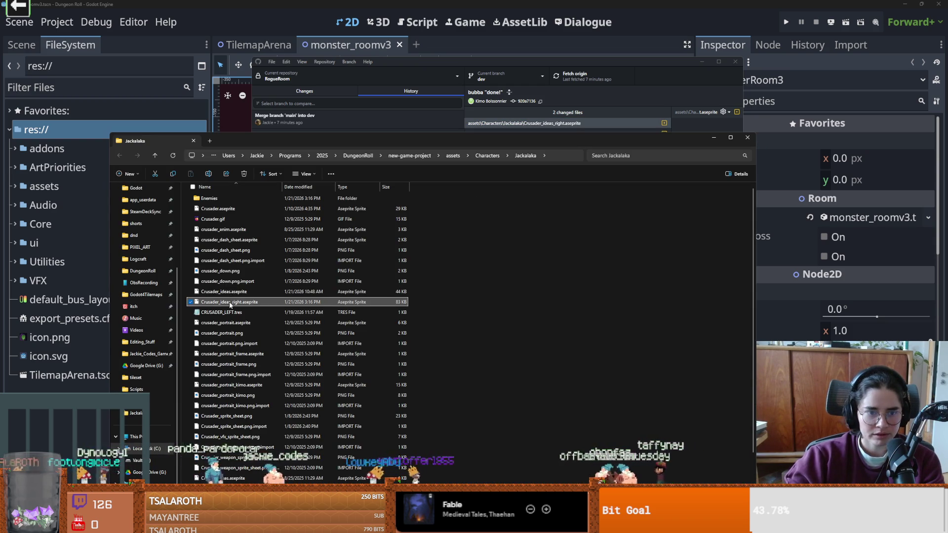
double_click(230, 304)
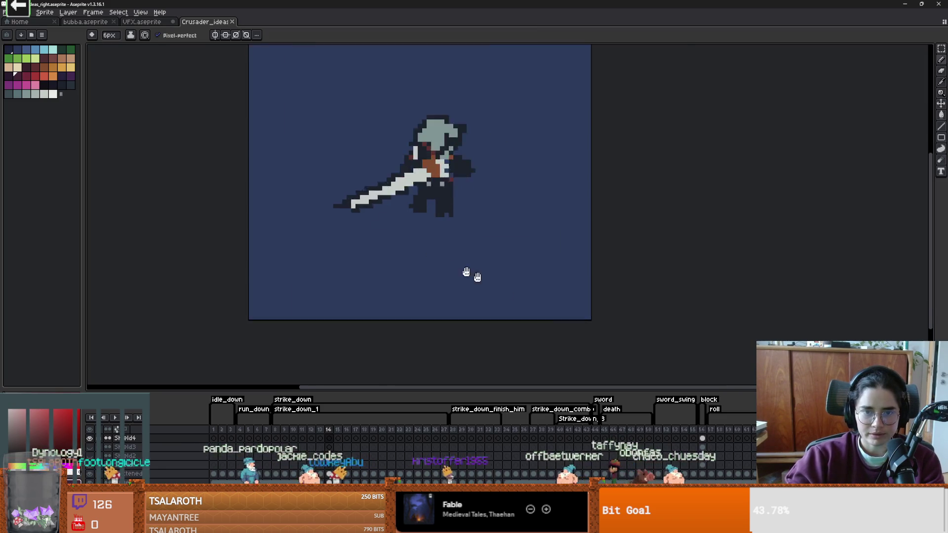
drag(478, 277, 575, 306)
click(276, 438)
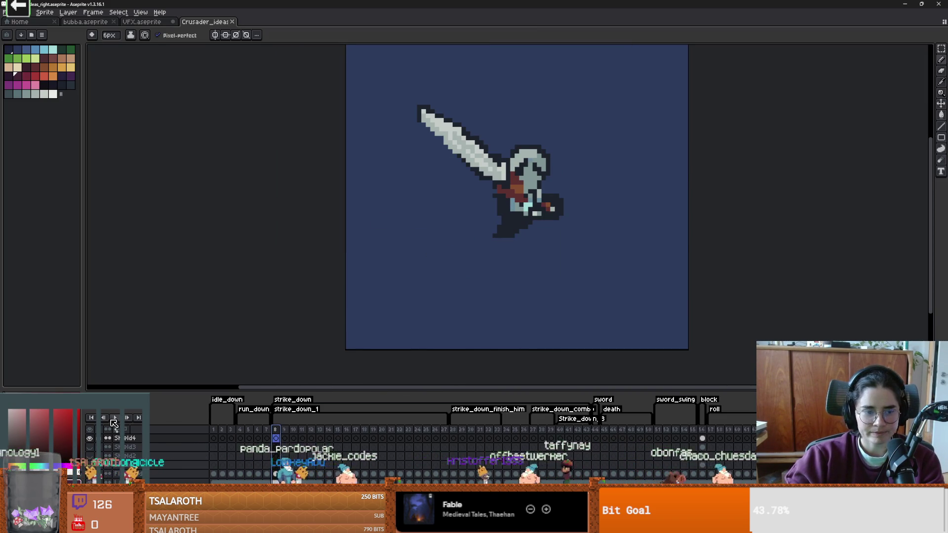
- Play the crusader strike animation from frame 8 and recentre the sprite
click(113, 419)
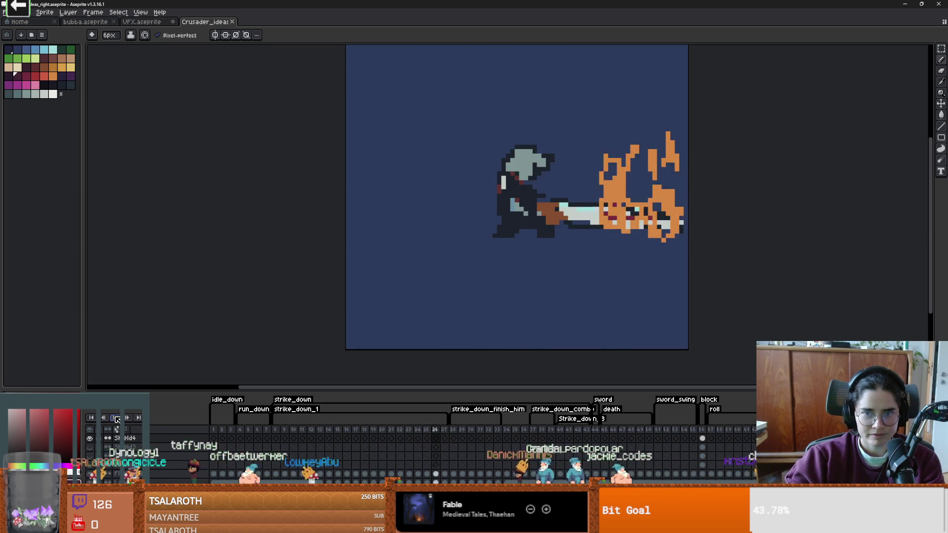
scroll(314, 353, down, 3)
scroll(314, 354, up, 3)
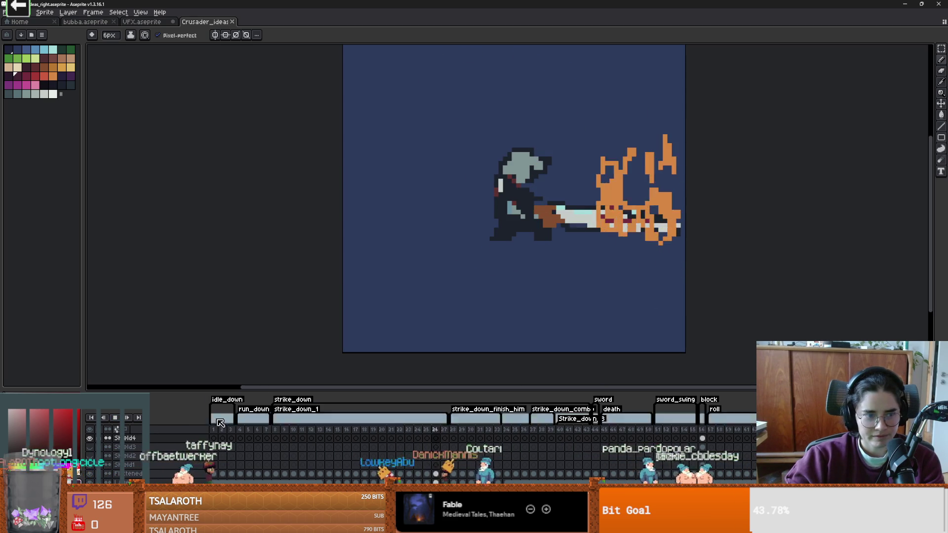
drag(481, 290, 434, 306)
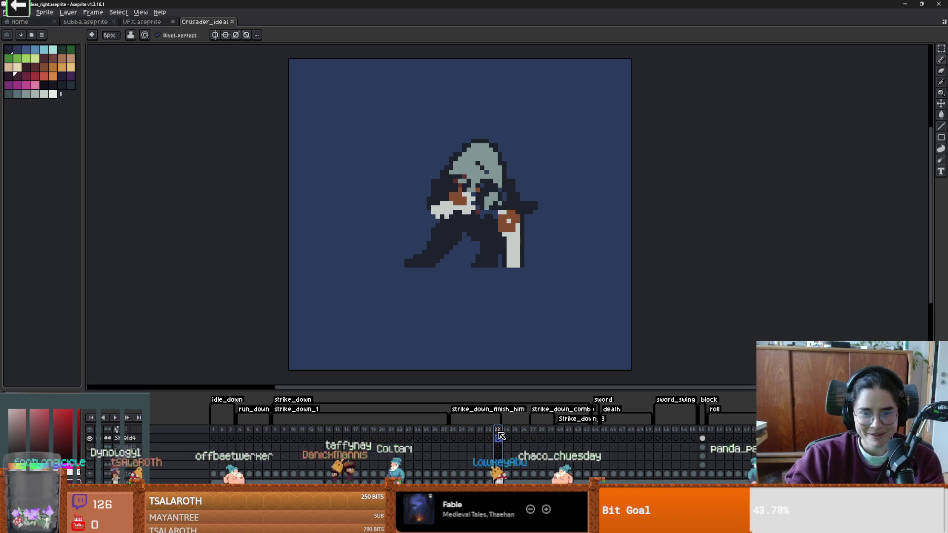
- Replay the animation from frame 28's sword-raised pose, then leave Aseprite
click(454, 430)
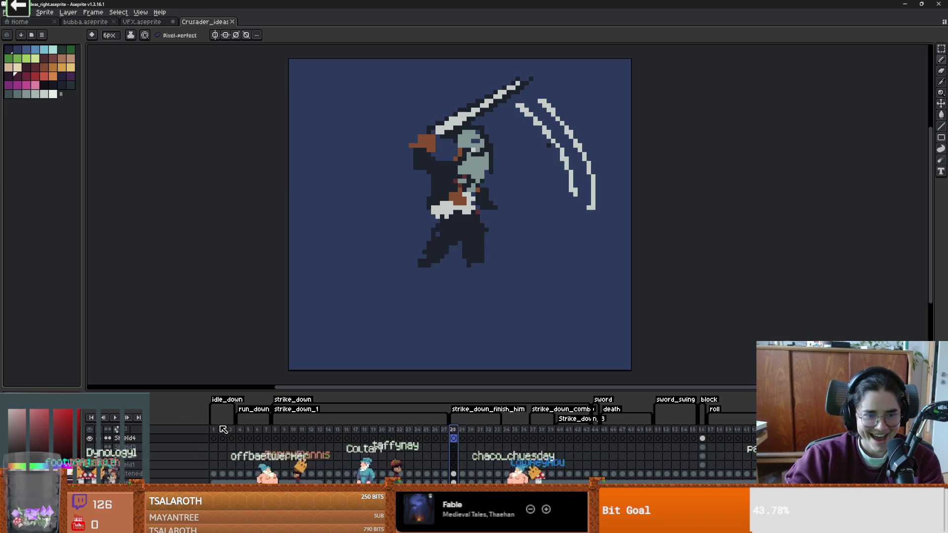
click(112, 418)
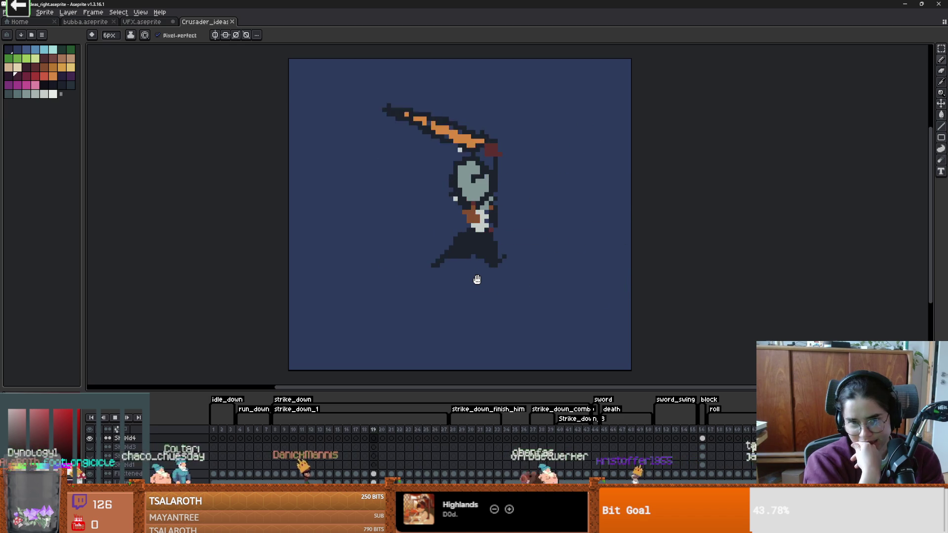
scroll(563, 273, down, 2)
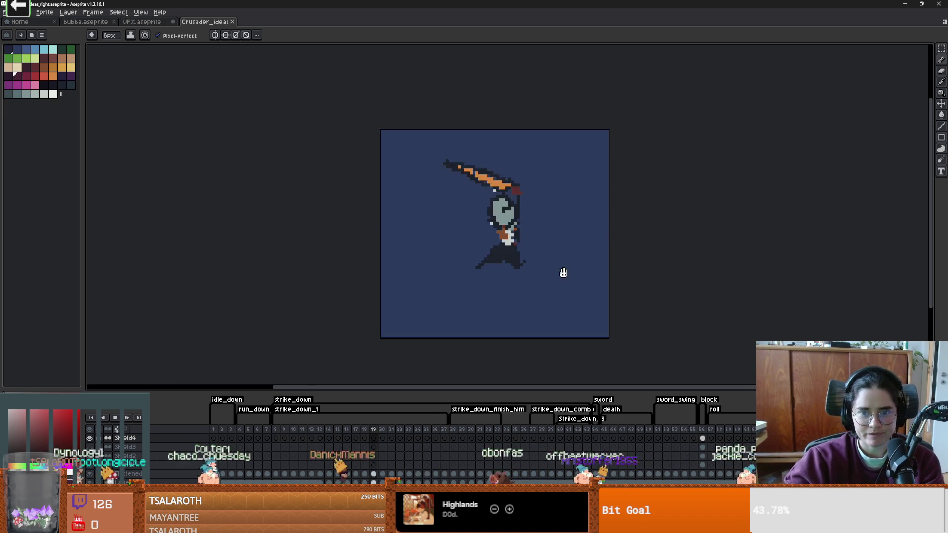
drag(563, 273, 499, 286)
scroll(501, 283, up, 1)
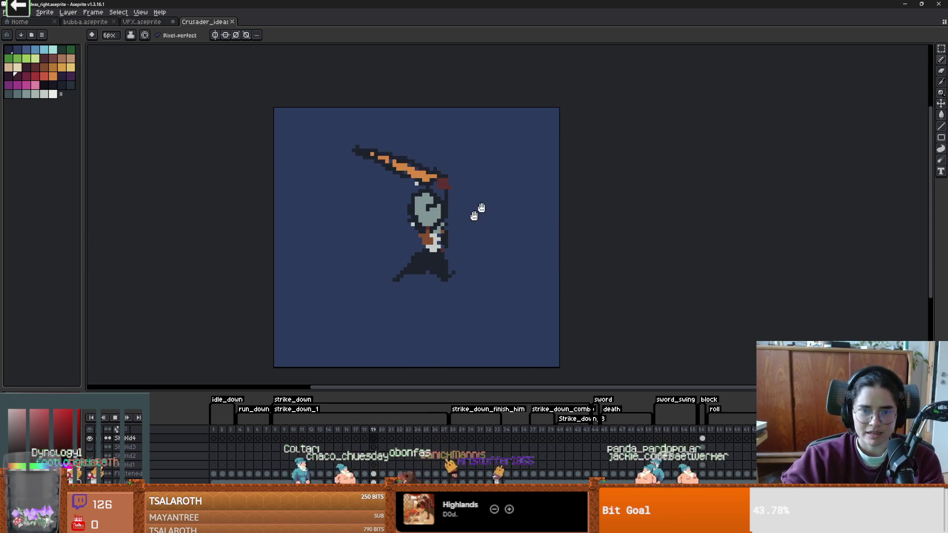
key(alt+Tab)
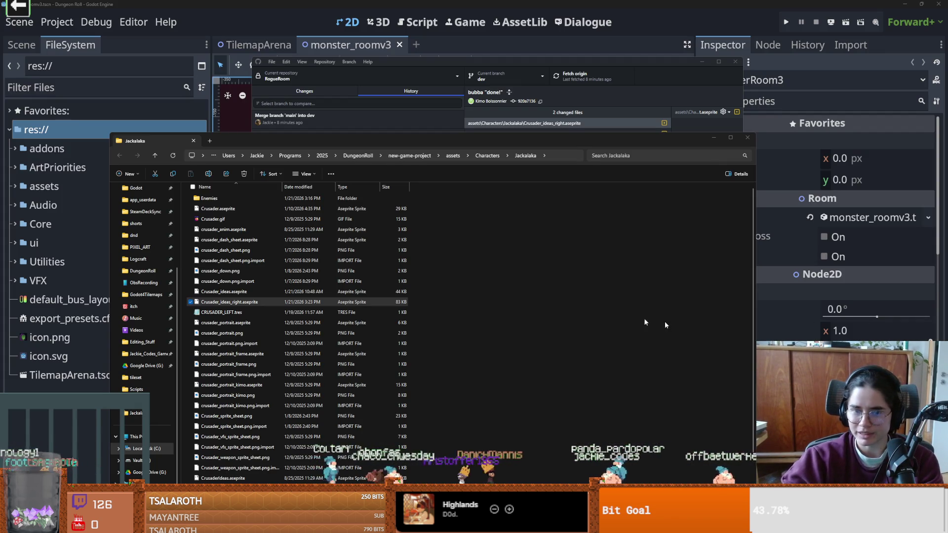
- Close the Jackalaka folder window, show Godot's performance monitors, and save monster_roomv3
click(748, 138)
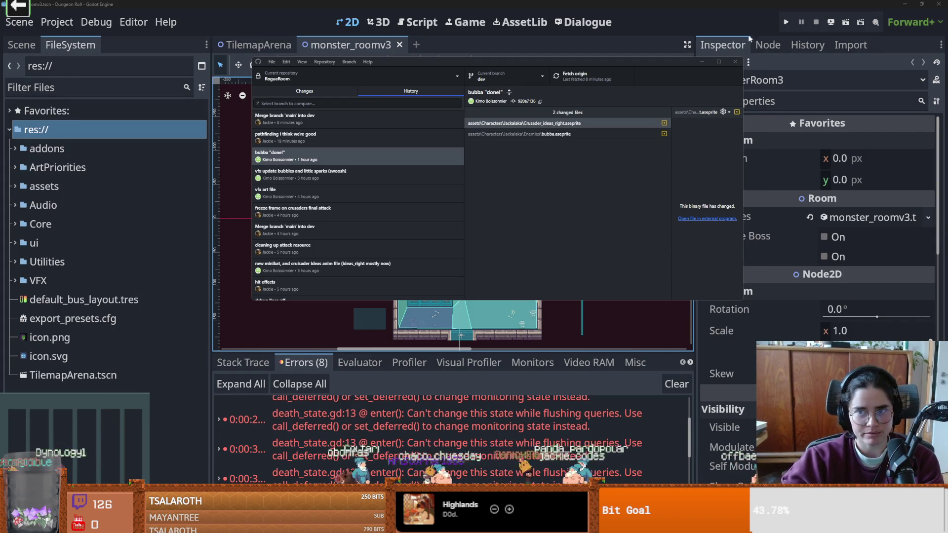
click(533, 363)
key(ctrl+s)
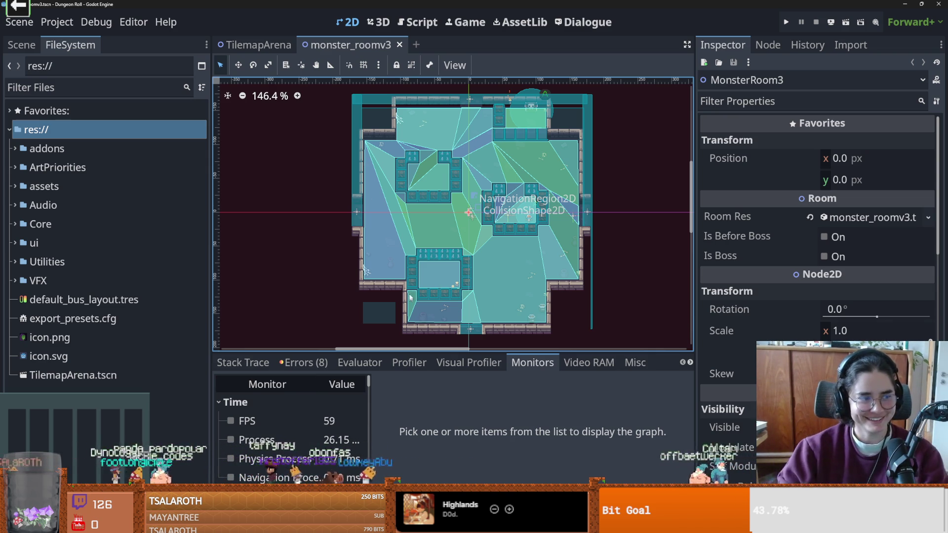
- Select the RoomEnterTrigger's collision shape in the room view and save monster_roomv3
scroll(418, 242, down, 2)
key(ctrl+s)
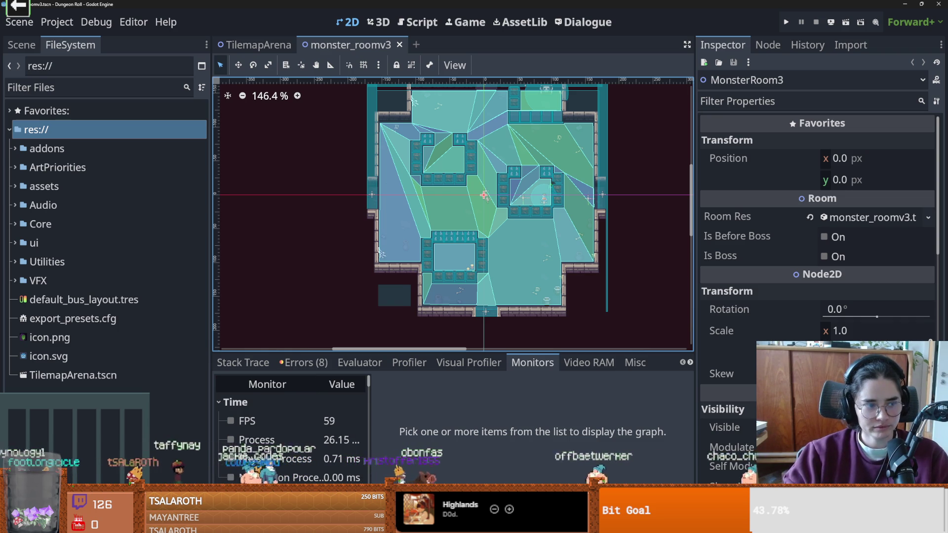
key(ctrl+s)
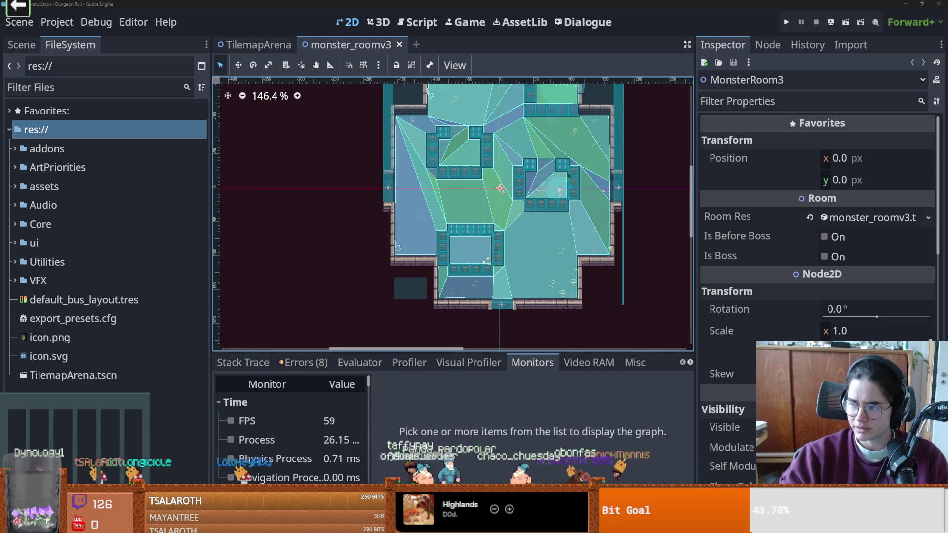
click(557, 248)
key(ctrl+s)
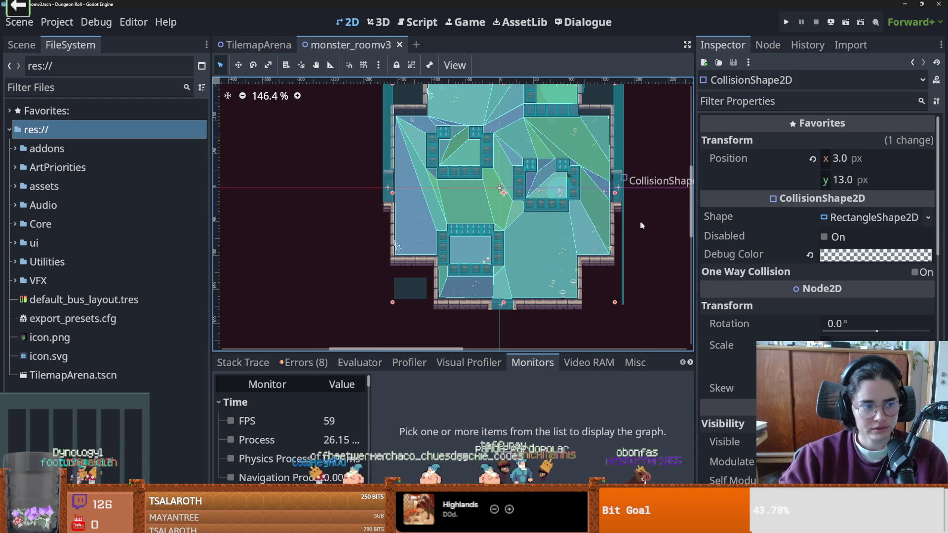
- Zoom in on the collision shape, save again, and show the scene's node tree
scroll(556, 238, up, 3)
key(ctrl+s)
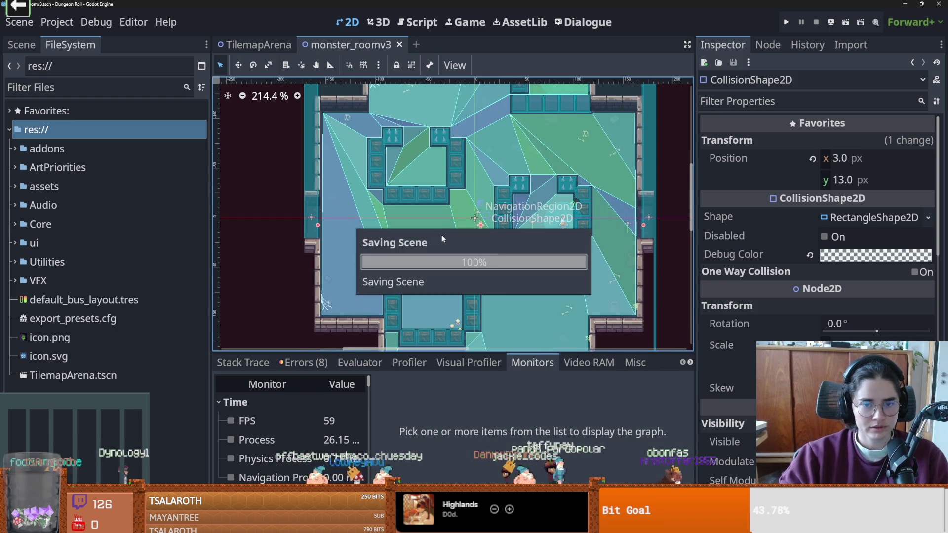
scroll(561, 298, up, 1)
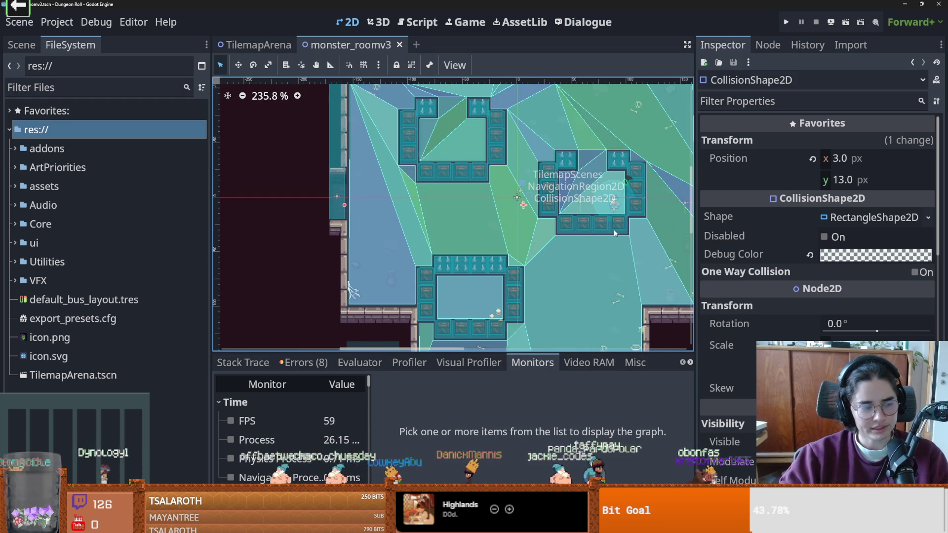
scroll(633, 220, up, 1)
key(ctrl+s)
click(20, 45)
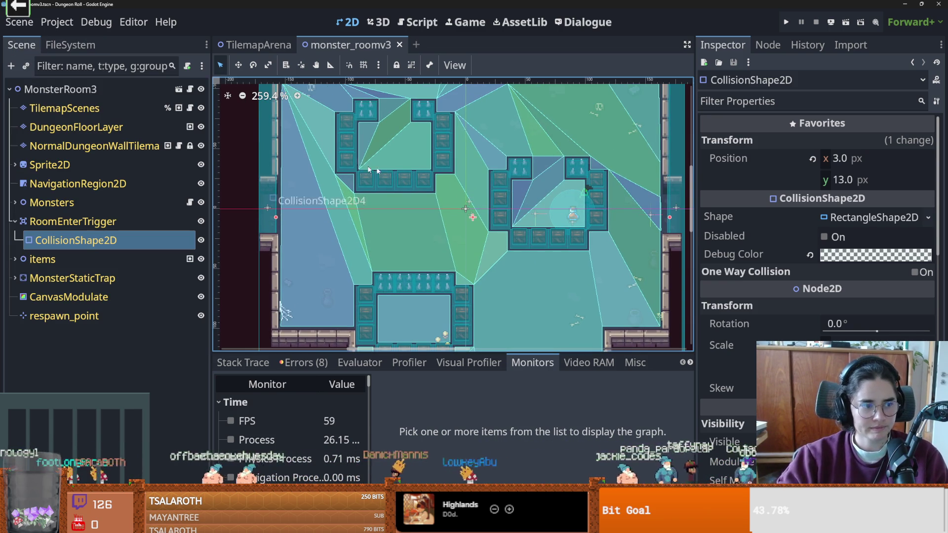
- Shift the room view left, collapse the RoomEnterTrigger node, and save the monster room scene
key(ctrl+s)
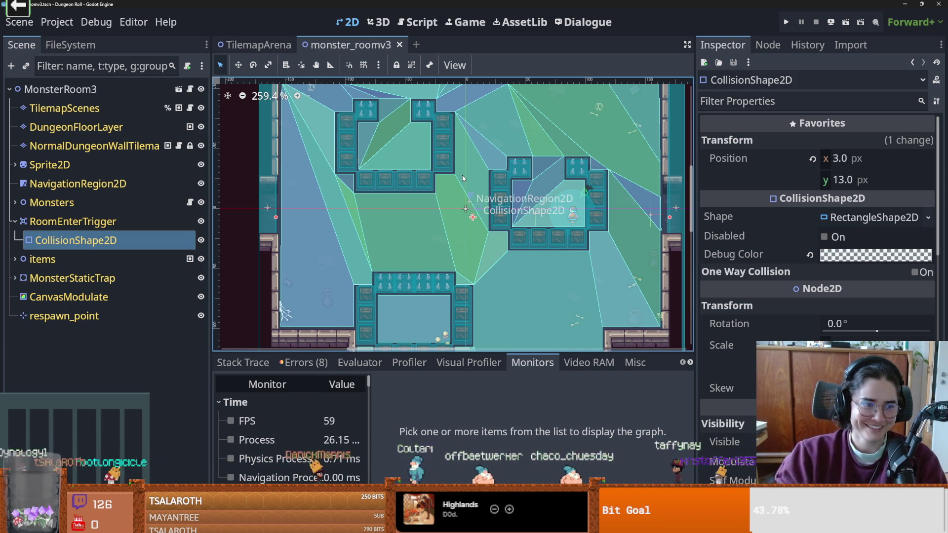
drag(391, 208, 360, 205)
key(ctrl+s)
scroll(351, 276, up, 4)
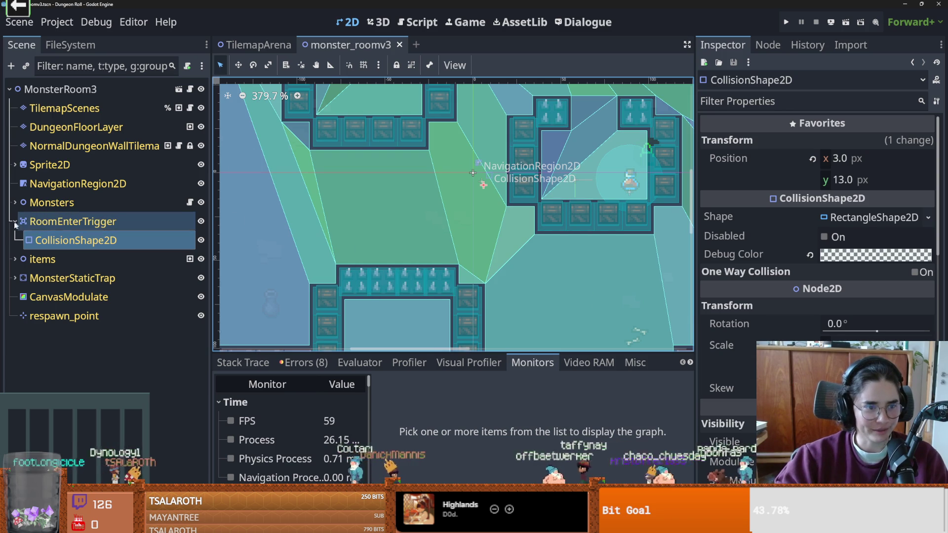
click(15, 222)
key(ctrl+s)
- Lower the bottom panel splitter and show the Errors list with the death_state flushing-queries errors
scroll(441, 269, down, 3)
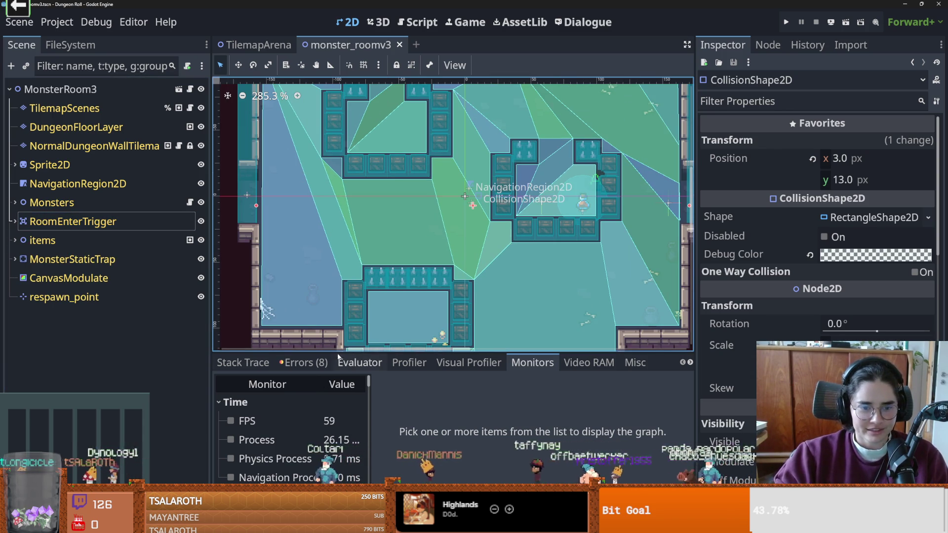
drag(338, 354, 338, 375)
key(ctrl+s)
click(302, 385)
key(ctrl+s)
scroll(443, 310, left, 5)
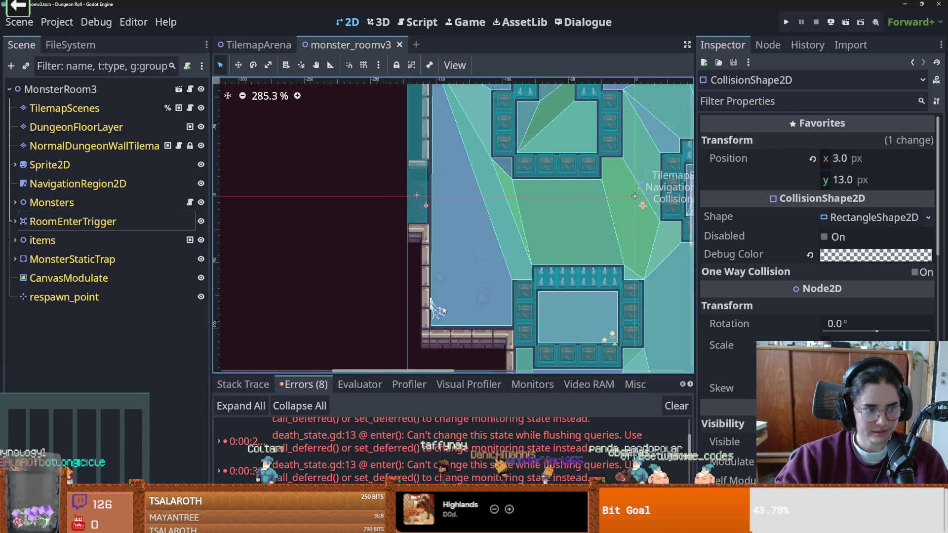
scroll(444, 310, right, 5)
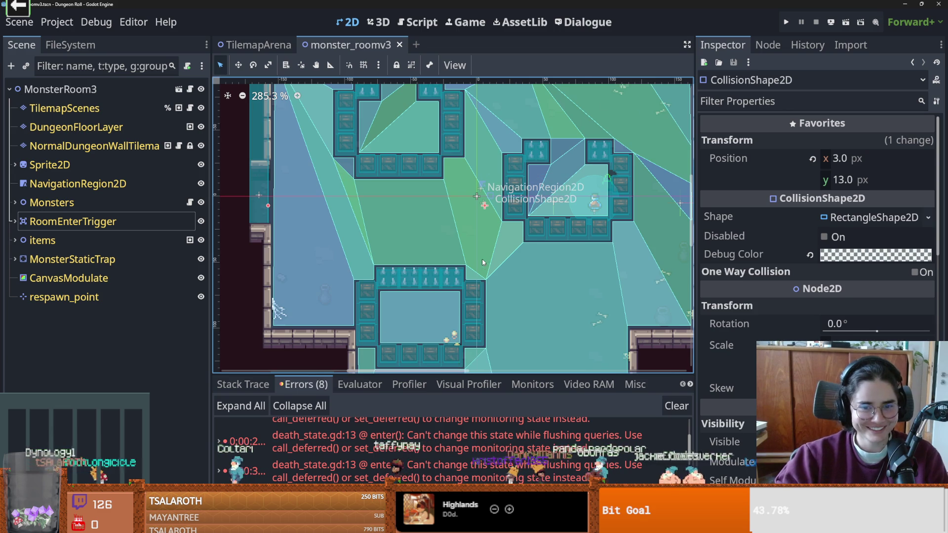
scroll(483, 265, down, 2)
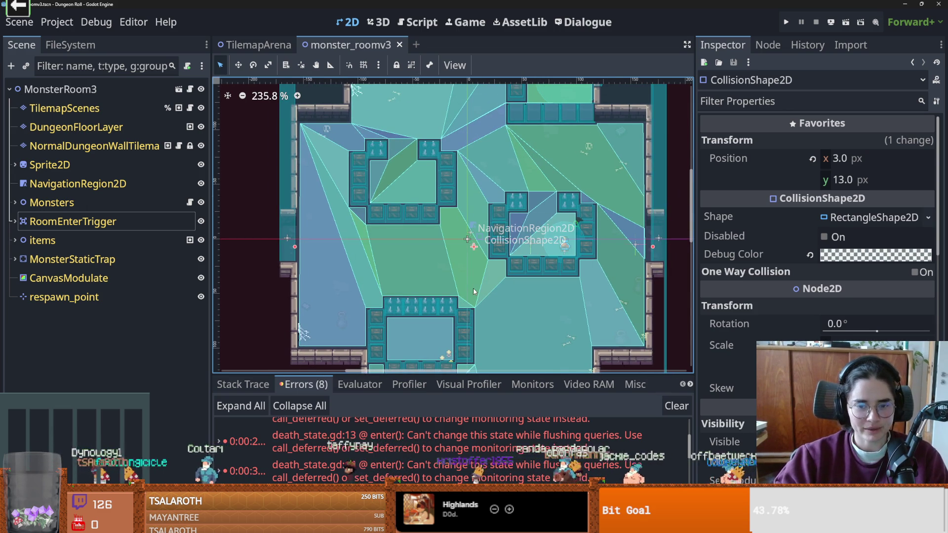
mouse_move(450, 433)
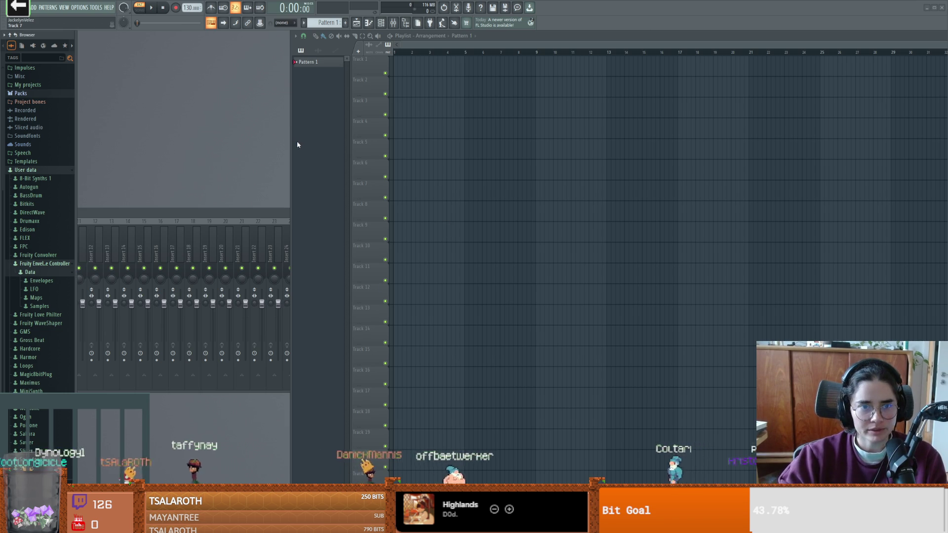
- Stretch the Playlist's left edge over the mixer, then switch to GitHub Desktop's RogueRoom history
drag(292, 144, 172, 180)
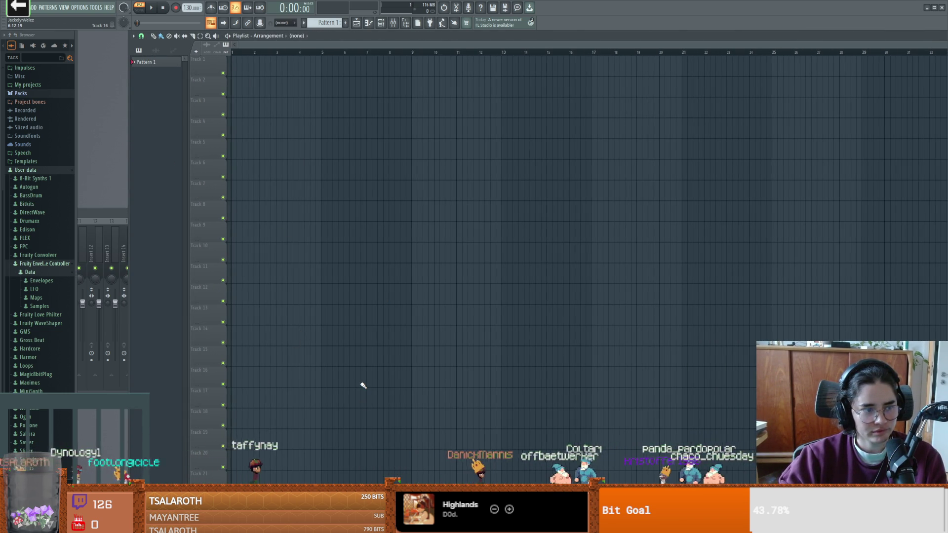
key(alt+Tab)
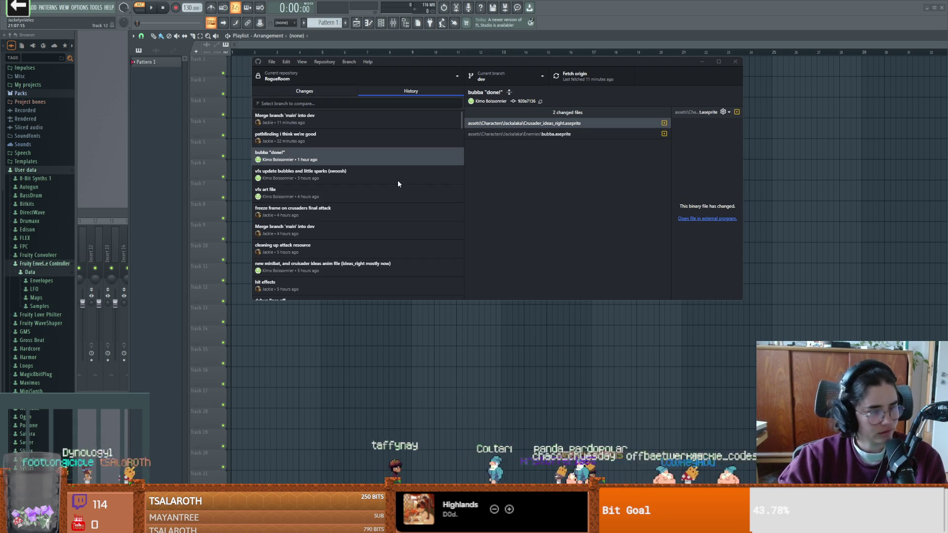
- Fetch origin for RogueRoom and check the dev branch list
click(583, 75)
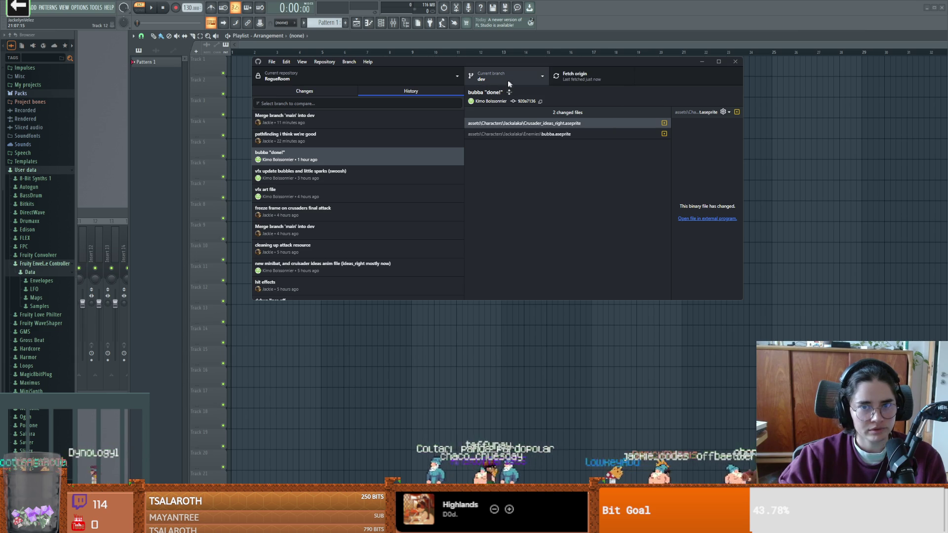
click(500, 79)
click(298, 160)
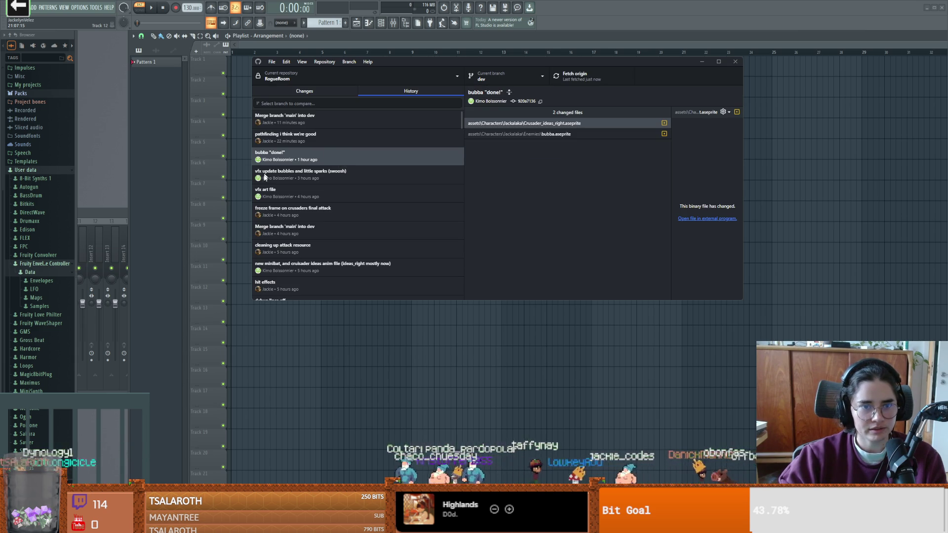
- Browse the commits around bubba's "done!" commit, then return to FL Studio's playlist
click(291, 183)
click(287, 159)
key(Down)
key(Down)
key(Up)
key(Up)
click(804, 95)
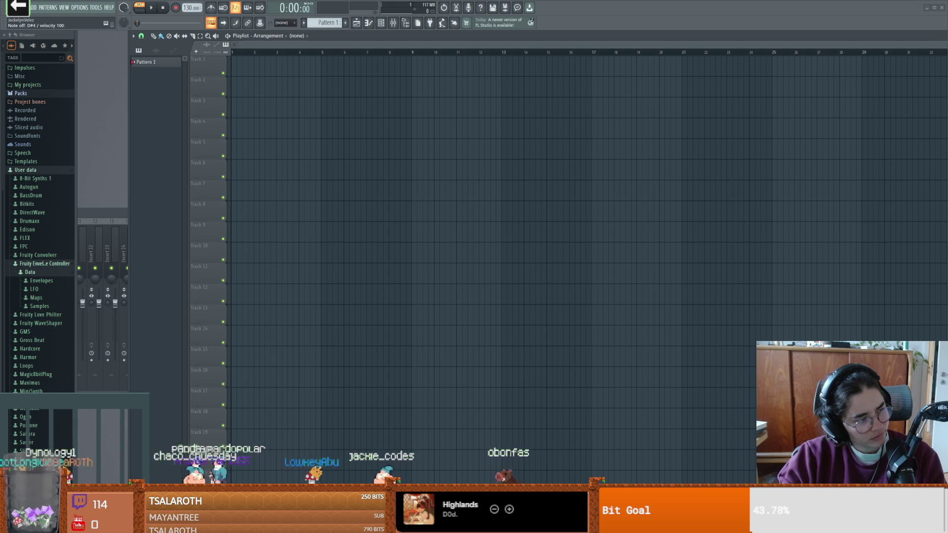
- Place Pattern 1 clips on Tracks 12 and 14, then remove the Track 14 clip
click(339, 301)
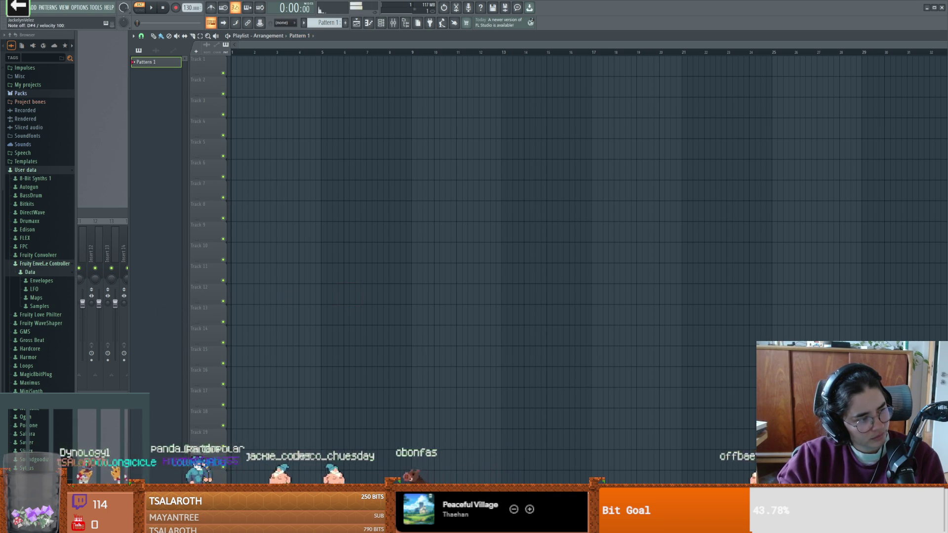
click(465, 337)
right_click(466, 337)
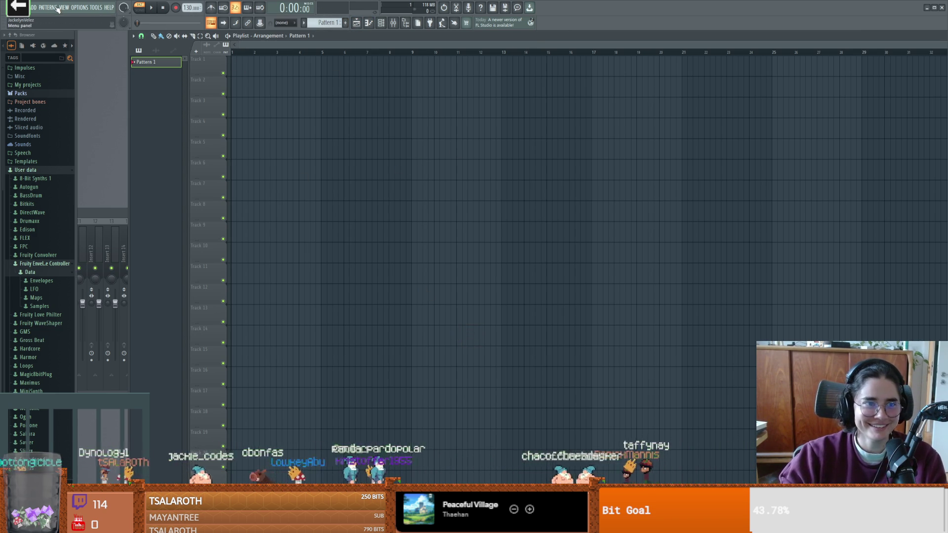
- Set the audio output device to CABLE Input (VB-Audio Virtual Cable) and collapse User data
click(80, 8)
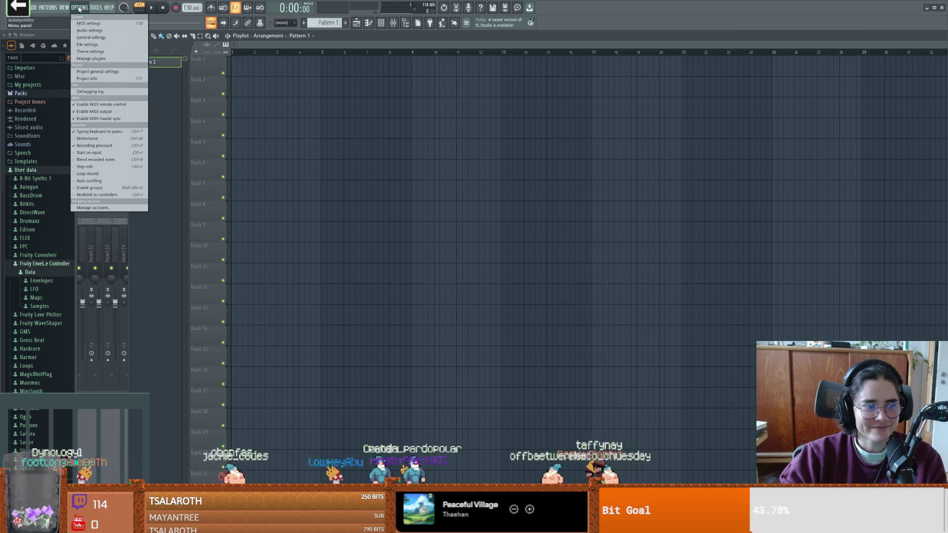
click(108, 31)
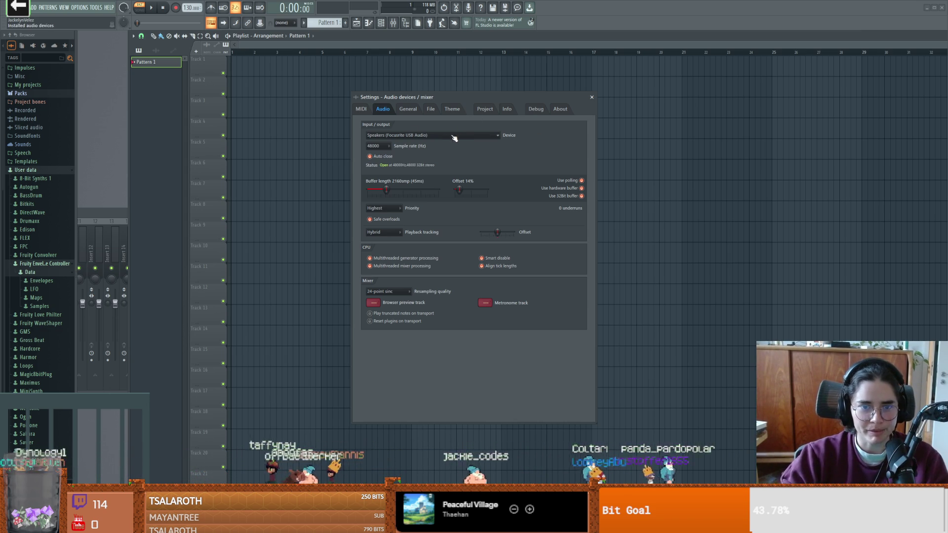
click(400, 138)
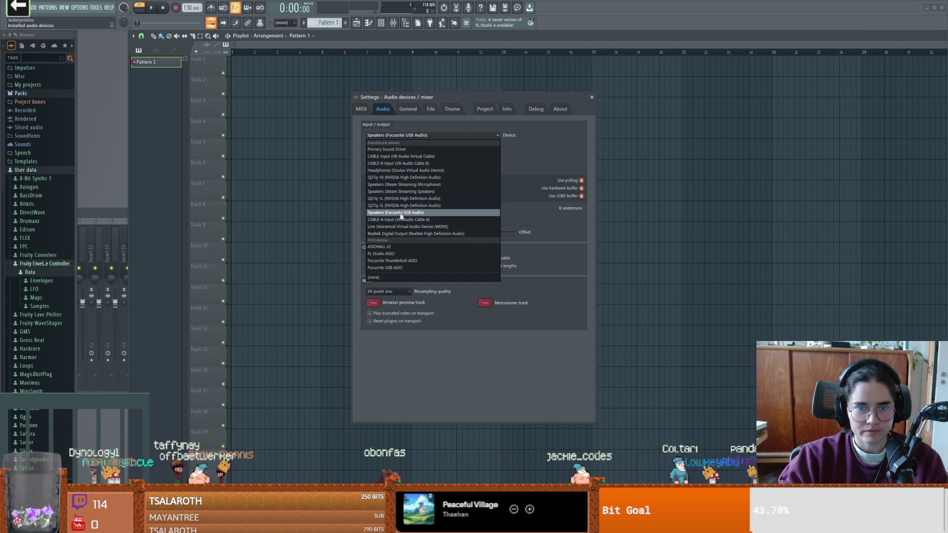
click(406, 157)
click(593, 98)
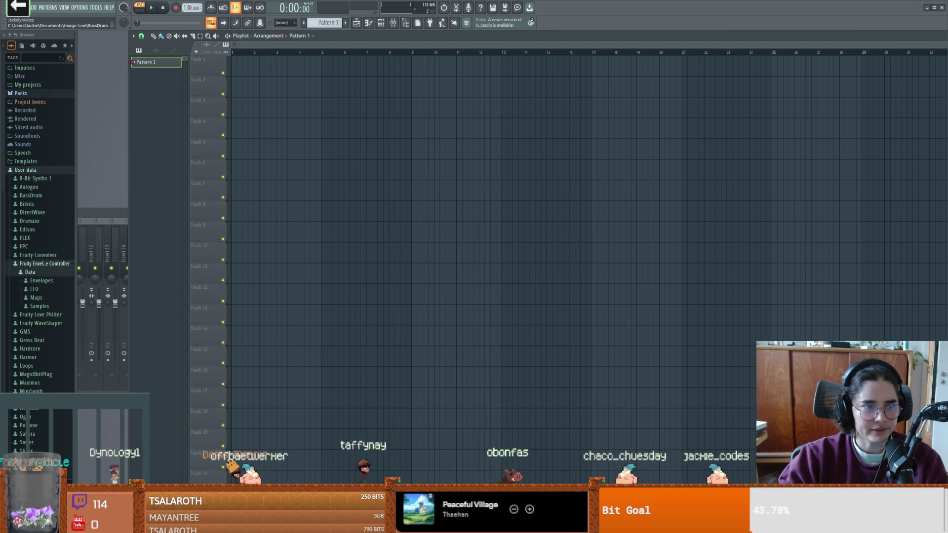
click(27, 170)
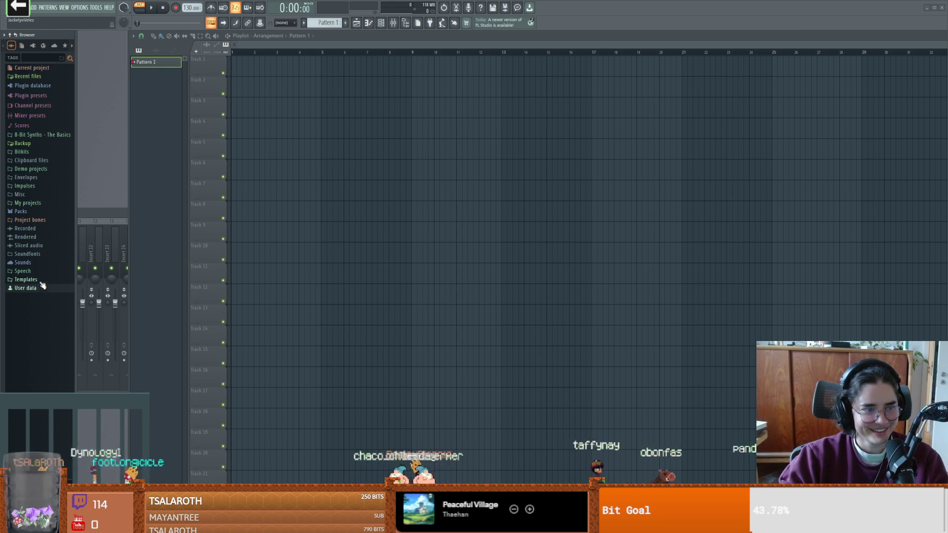
- Browse User data > 8-Bit Synths 1 > Instruments > FL Studio > 03 Stab Single and preview Basic 07
click(26, 288)
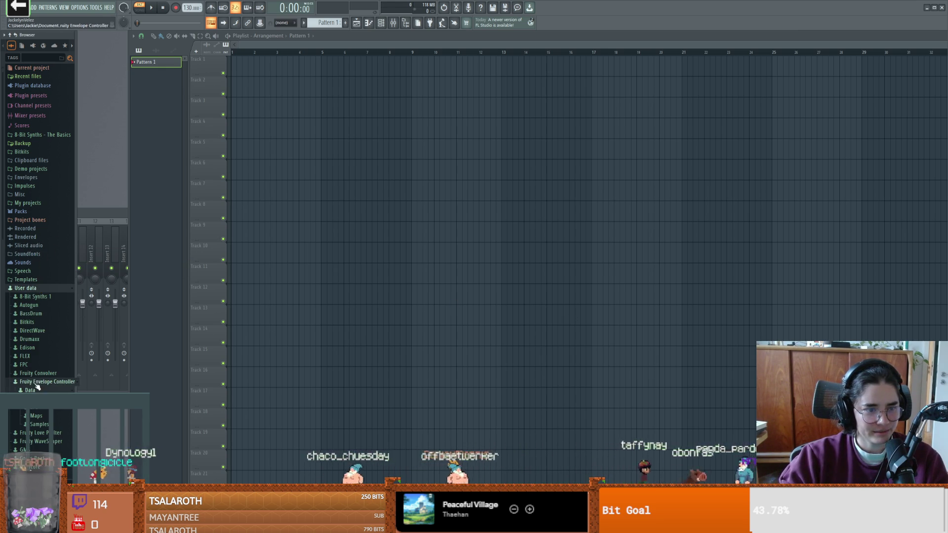
click(39, 297)
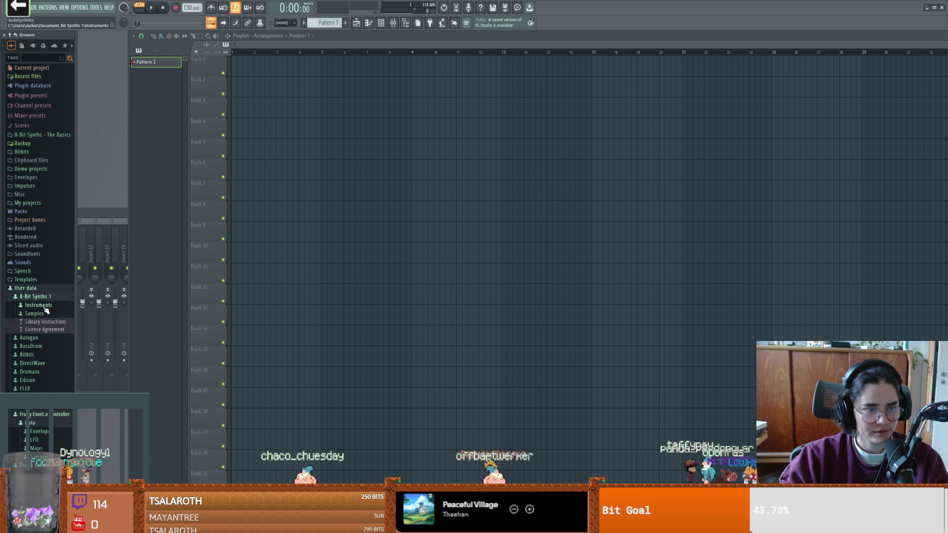
click(45, 305)
click(42, 314)
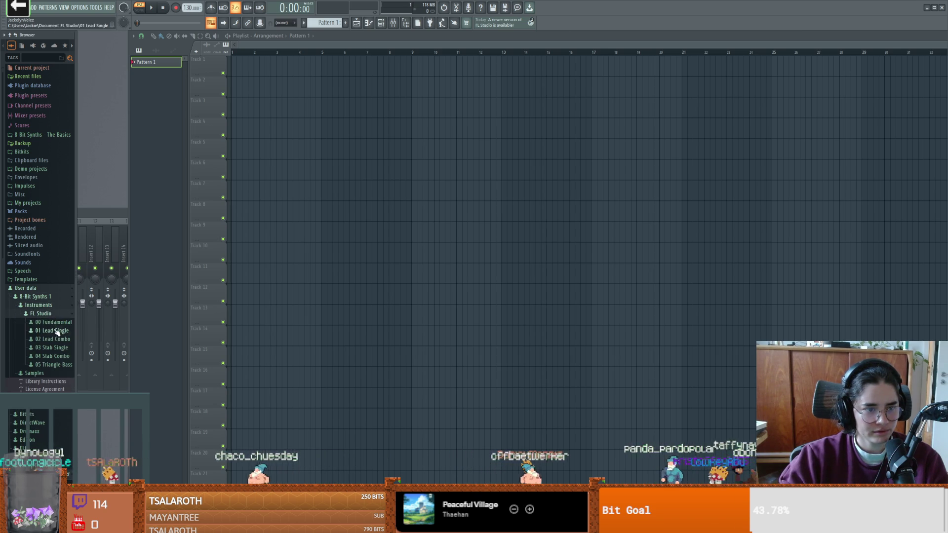
click(55, 330)
click(51, 140)
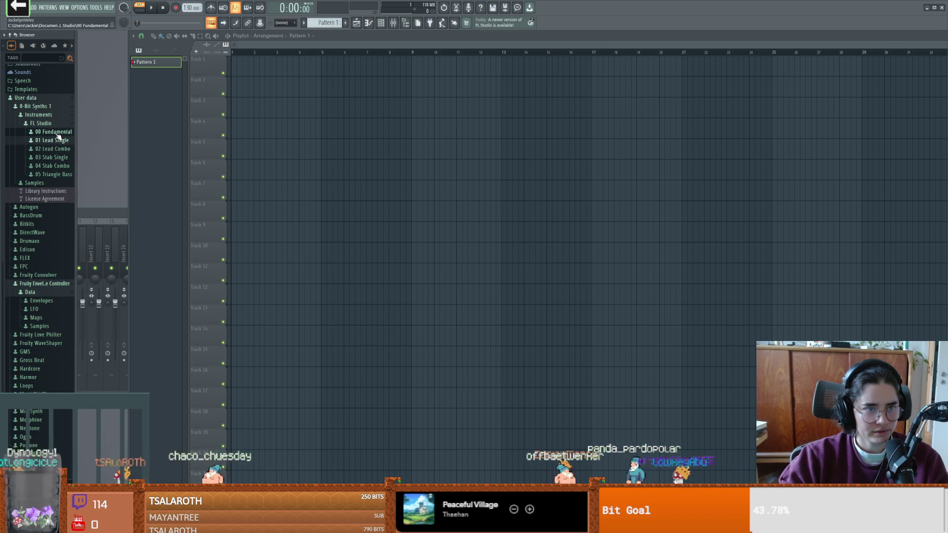
click(59, 157)
click(56, 190)
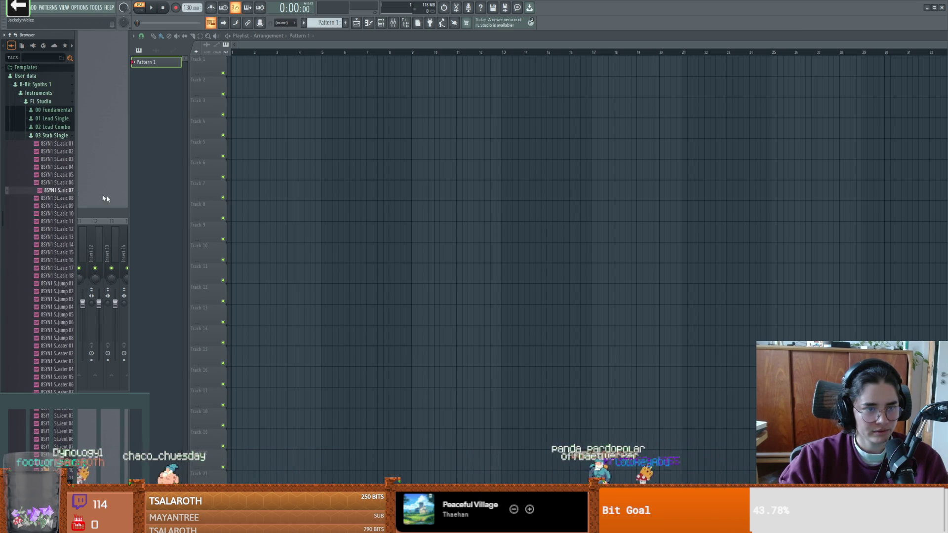
- Load 8SYN1 Stab Single Basic 07 into the Channel rack as a new channel and close DirectWave
click(381, 23)
drag(52, 191, 388, 186)
click(210, 262)
click(494, 118)
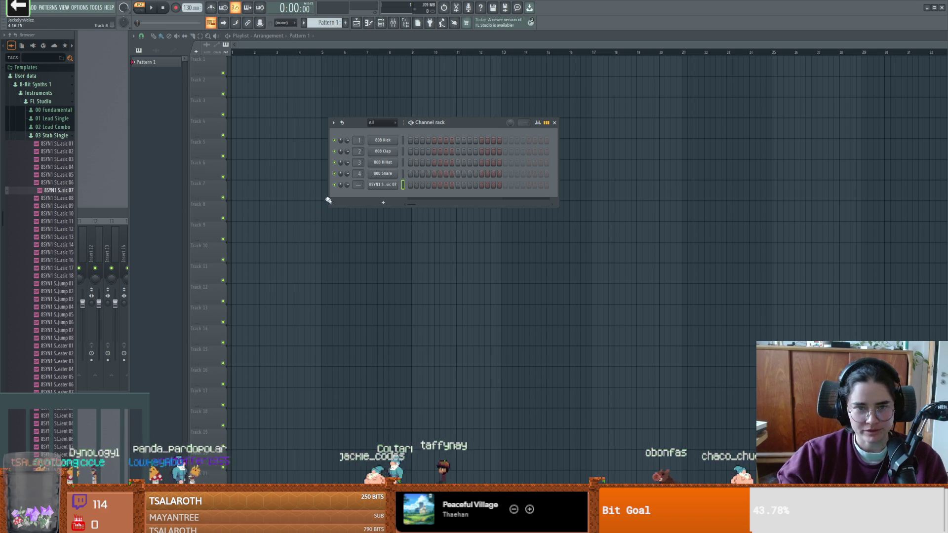
key(d)
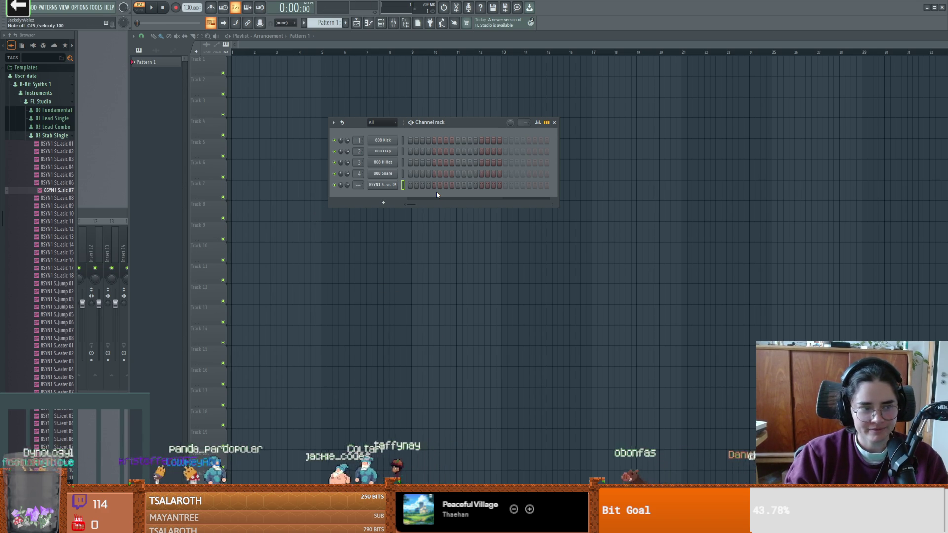
key(d)
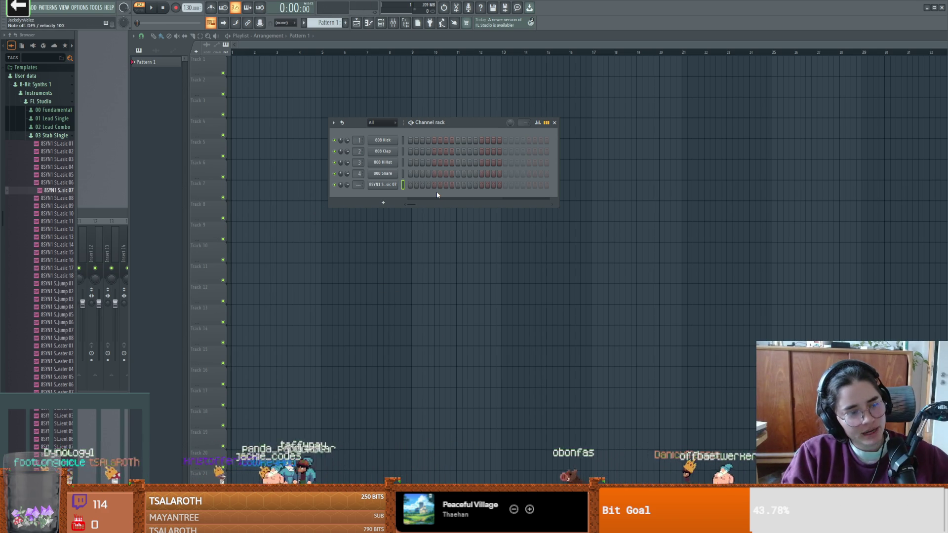
key(d)
key(d)
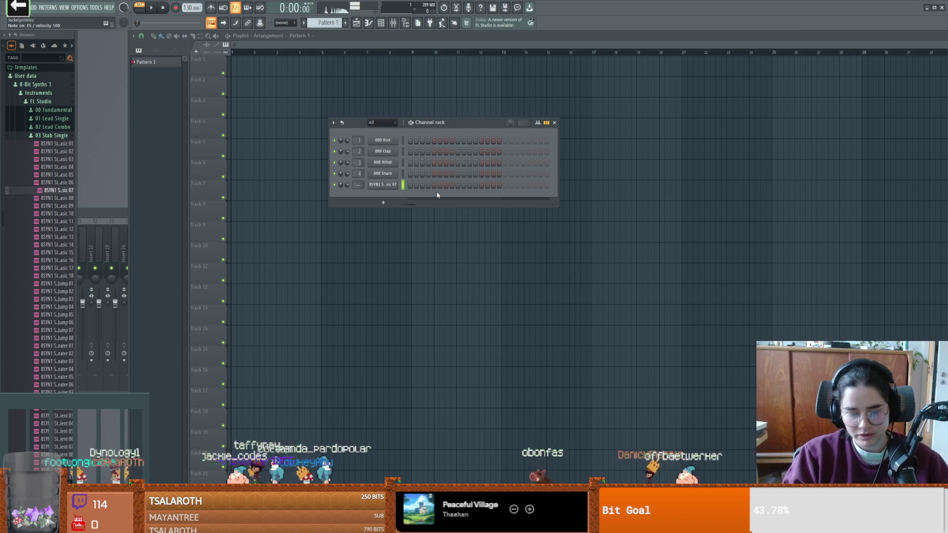
key(c)
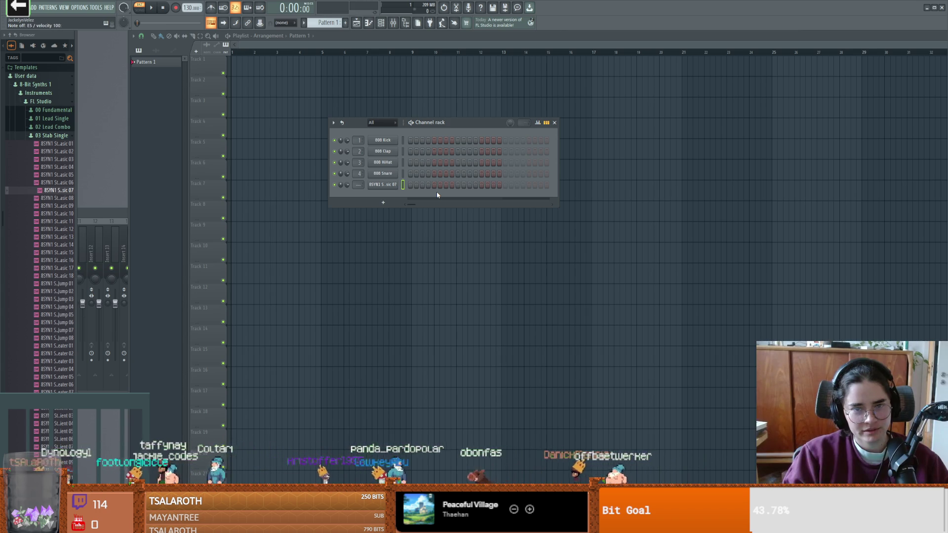
- Draw a one-bar E5 note at the start of the stab channel's piano roll and play it
click(368, 23)
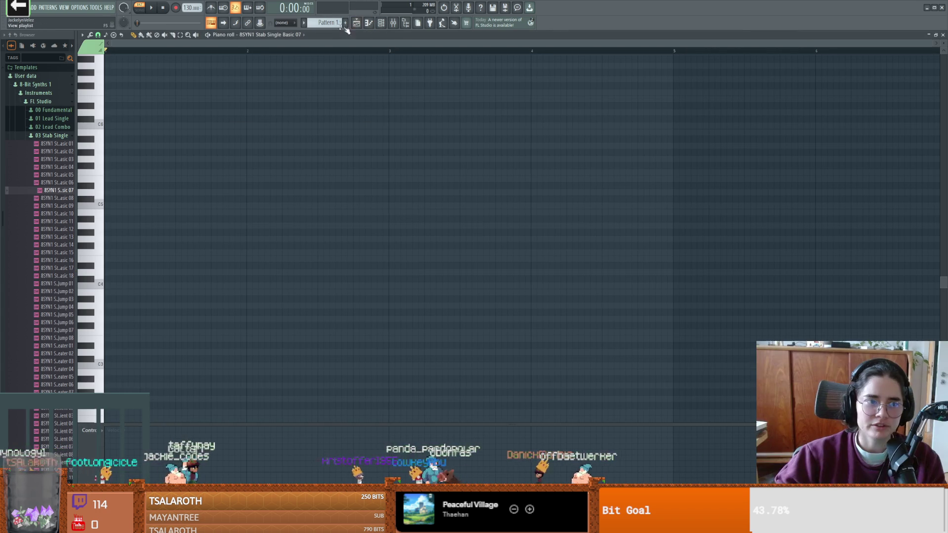
scroll(104, 231, down, 3)
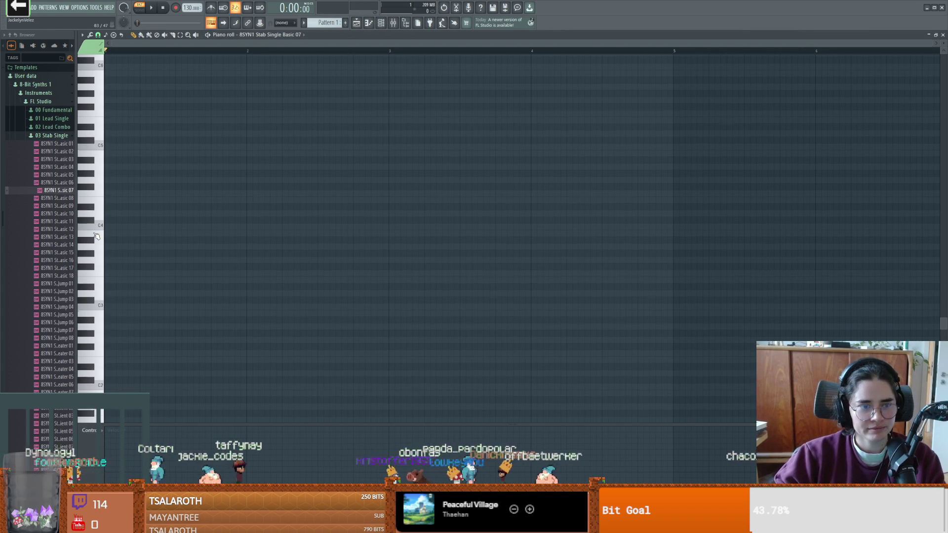
key(x)
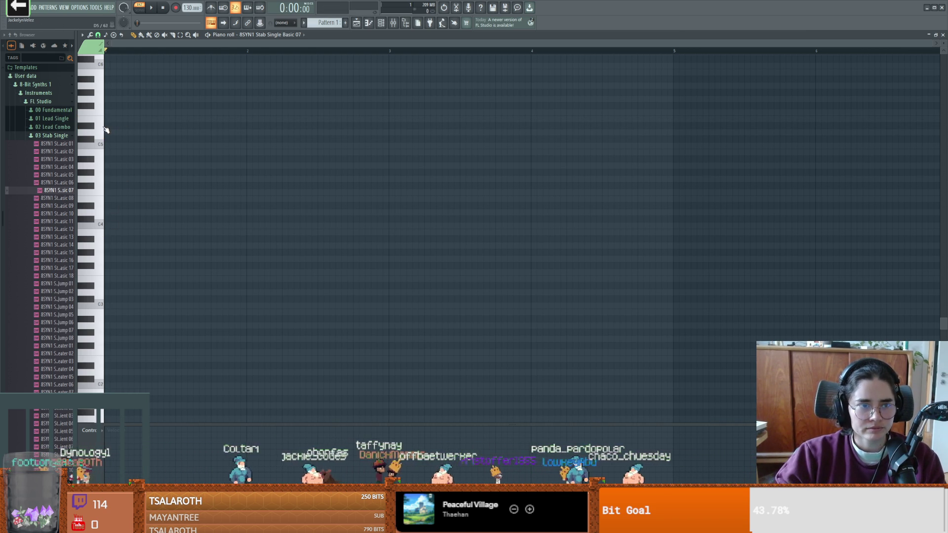
drag(106, 120, 243, 121)
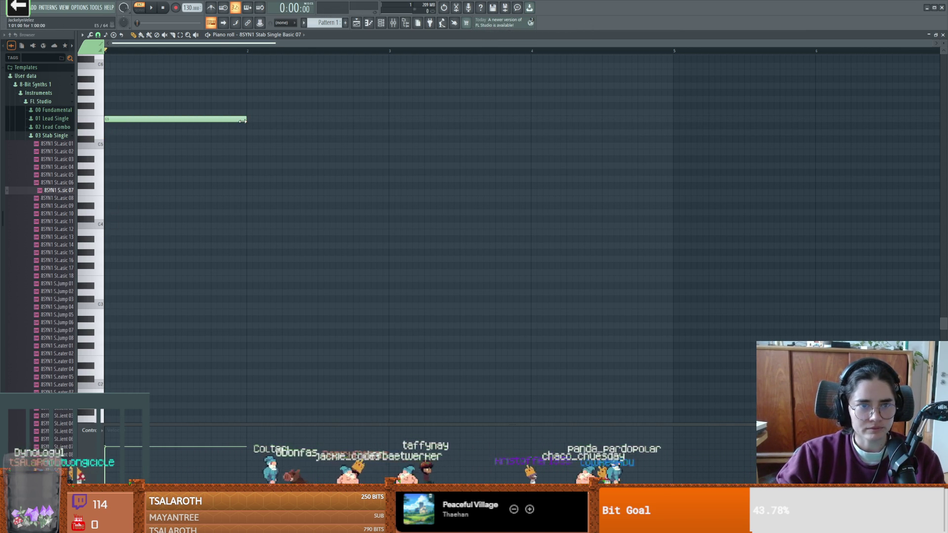
key(space)
key(space)
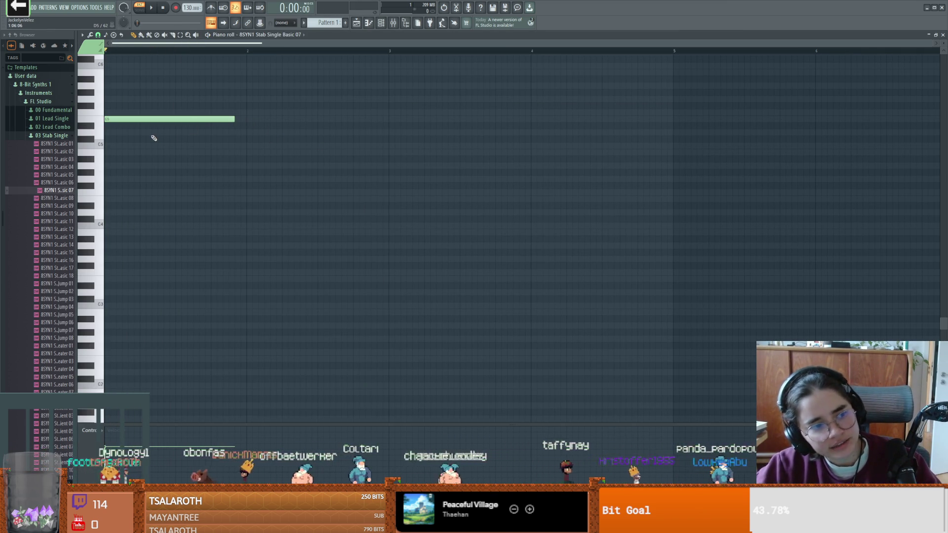
- Shorten the Stab Single note, replay it, and expand the 04 Stab Combo folder
drag(234, 118, 159, 116)
key(space)
key(space)
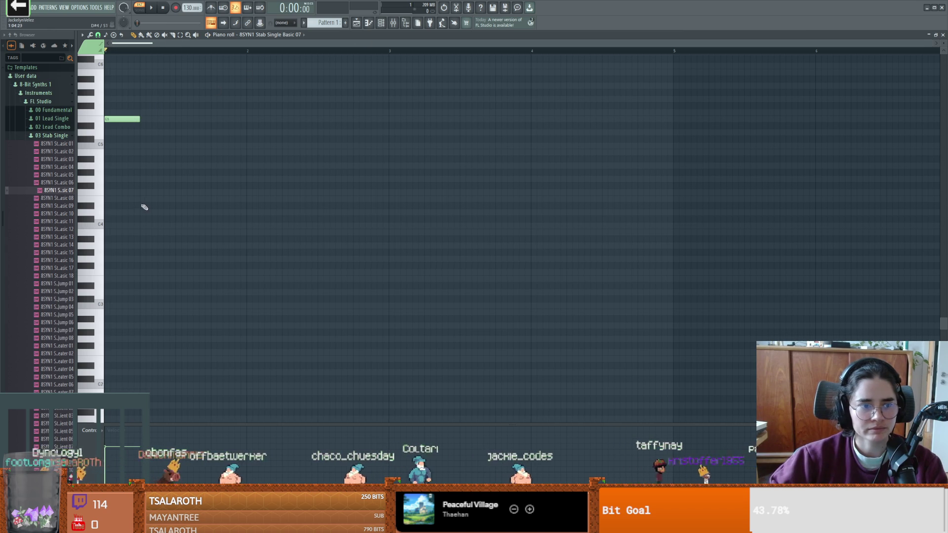
click(49, 135)
- Expand 05 Triangle Bass and drag Triangle Bass Transient 02 into the Channel rack as DirectWave
click(49, 143)
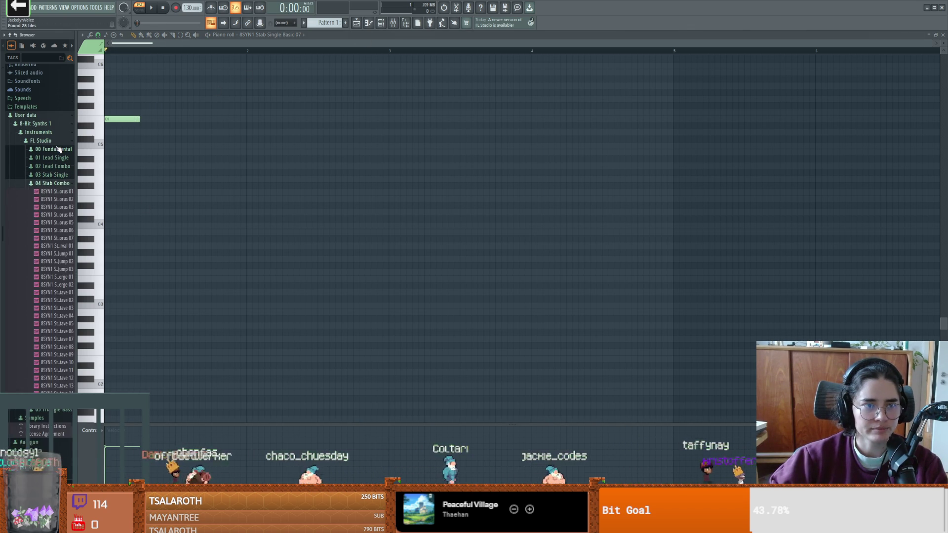
click(52, 184)
click(56, 192)
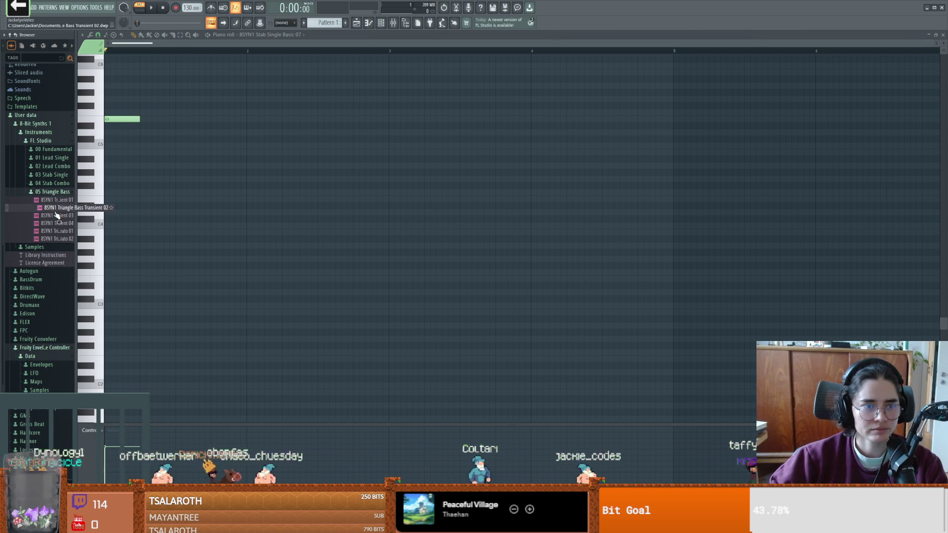
click(372, 27)
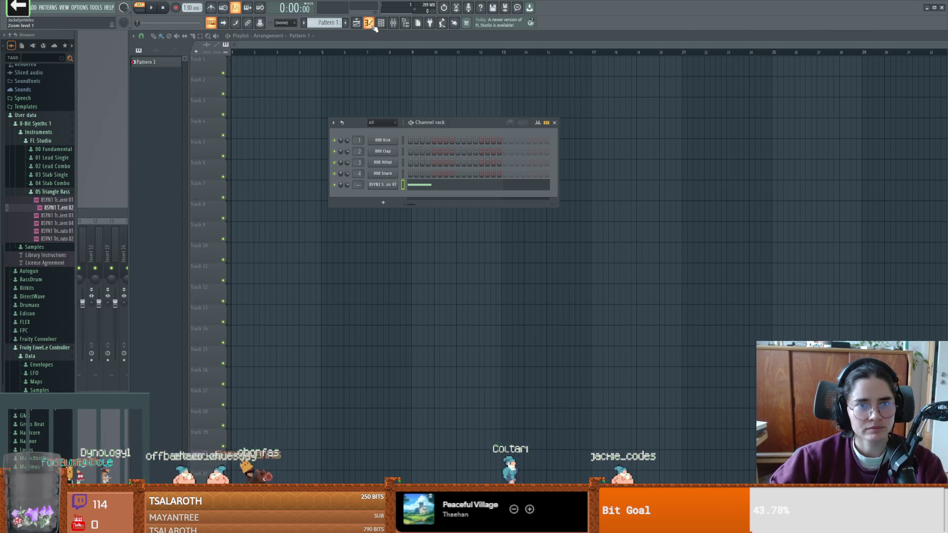
click(434, 189)
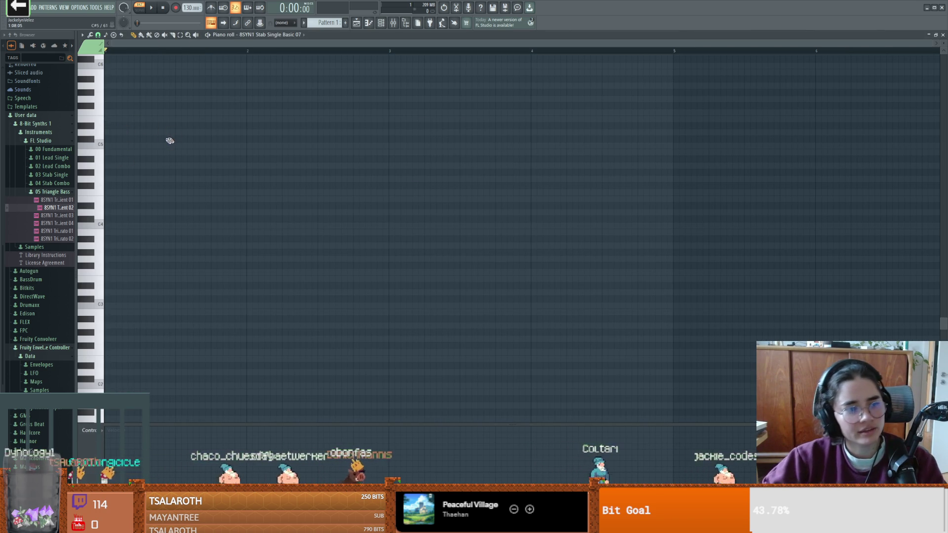
key(Escape)
mouse_move(46, 211)
mouse_down()
mouse_move(170, 212)
mouse_move(42, 202)
mouse_move(51, 212)
mouse_move(377, 203)
mouse_up()
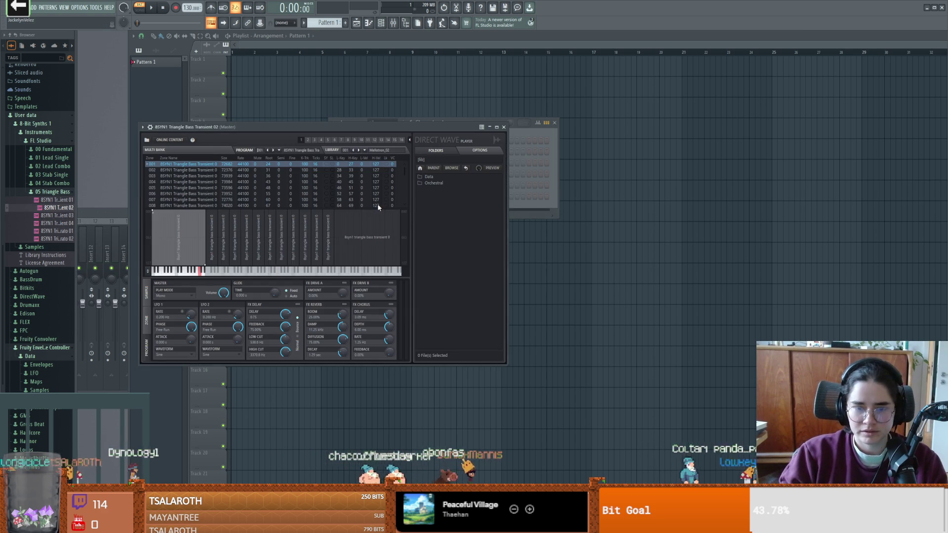
- Compare Triangle Bass Transient 01/03/04 and Vibrato 01/02 on channel 6, keeping Transient 02
key(c)
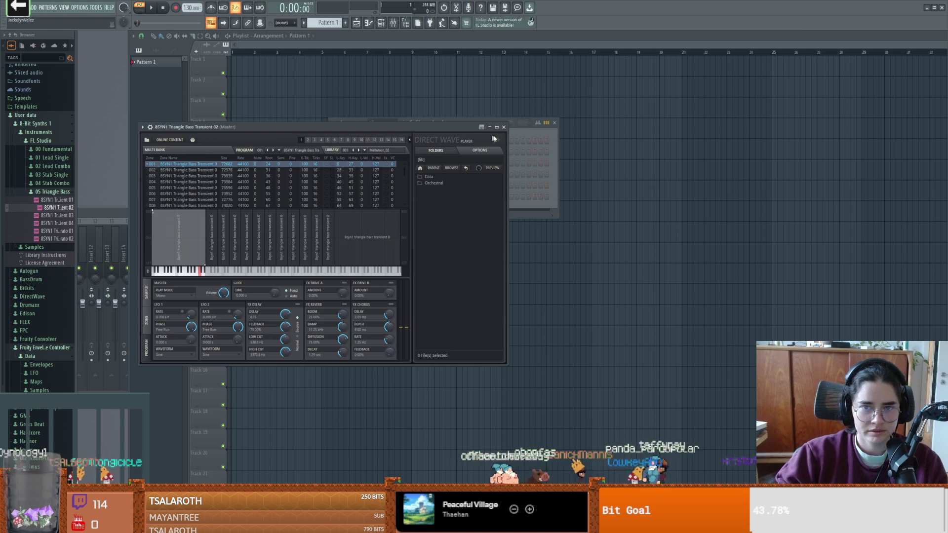
drag(420, 127, 708, 158)
mouse_move(59, 215)
mouse_down()
mouse_move(52, 222)
mouse_move(346, 224)
mouse_move(382, 196)
mouse_up()
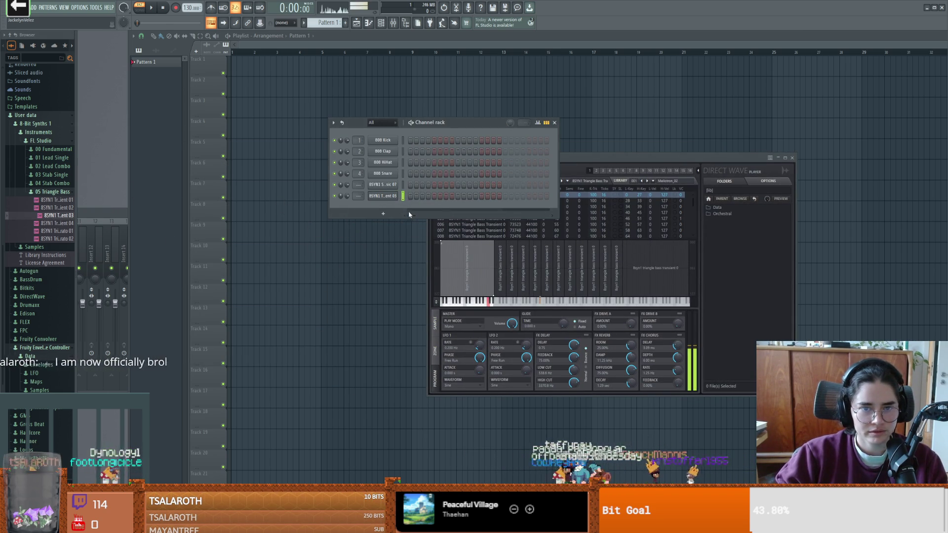
mouse_move(49, 224)
mouse_down()
mouse_move(346, 214)
mouse_move(383, 196)
mouse_up()
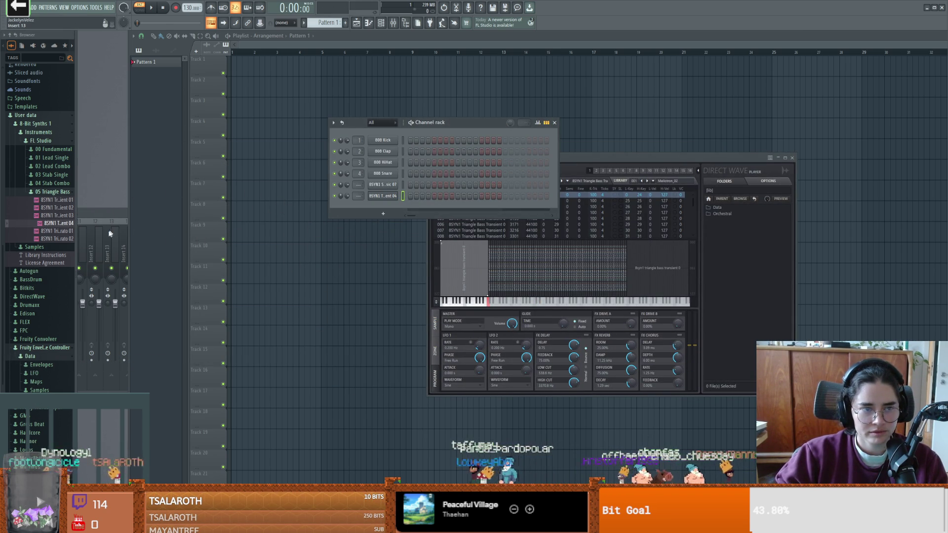
mouse_move(55, 200)
mouse_down()
mouse_move(249, 220)
mouse_move(383, 196)
mouse_up()
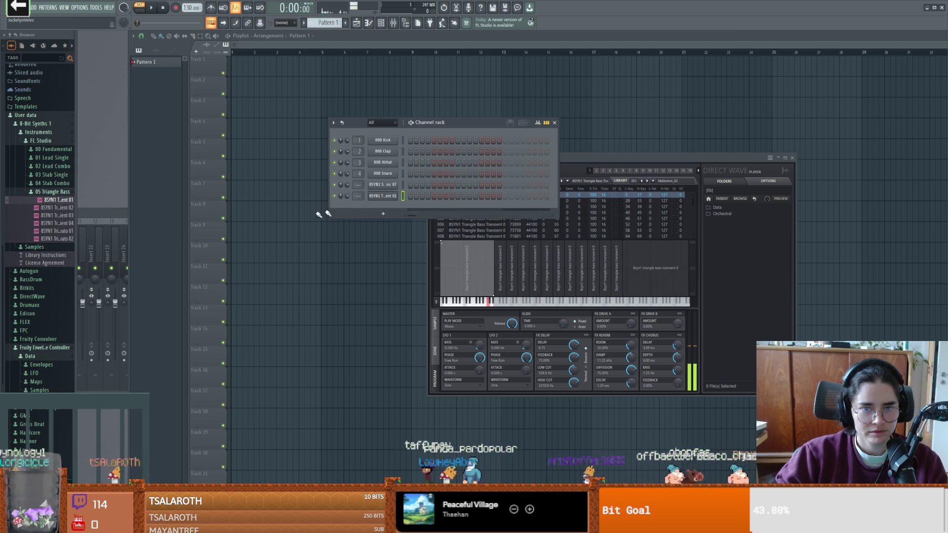
click(55, 232)
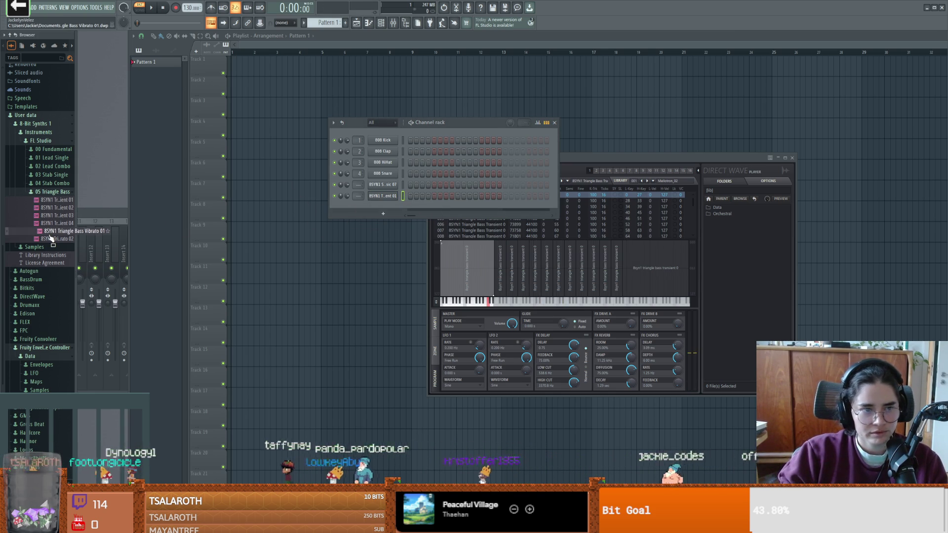
drag(51, 238, 353, 226)
drag(376, 201, 378, 203)
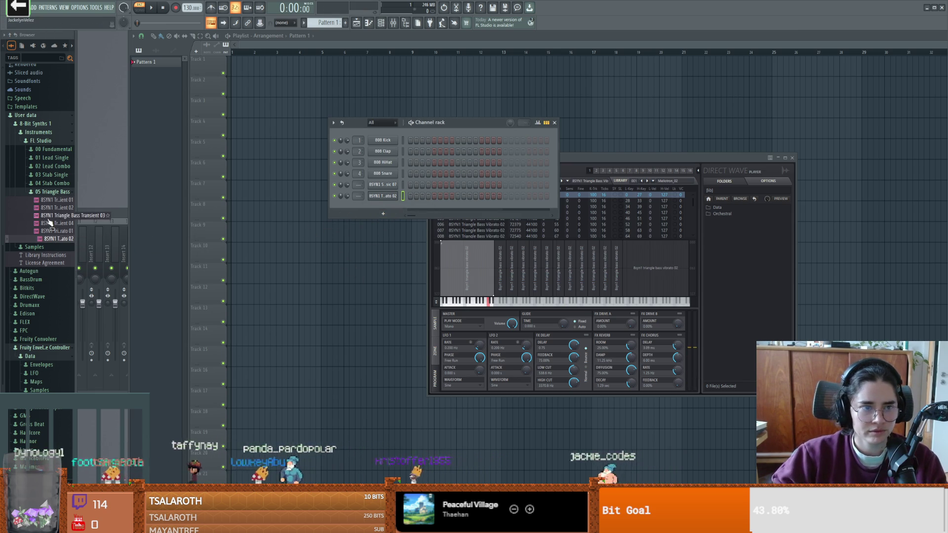
drag(56, 208, 384, 197)
key(c)
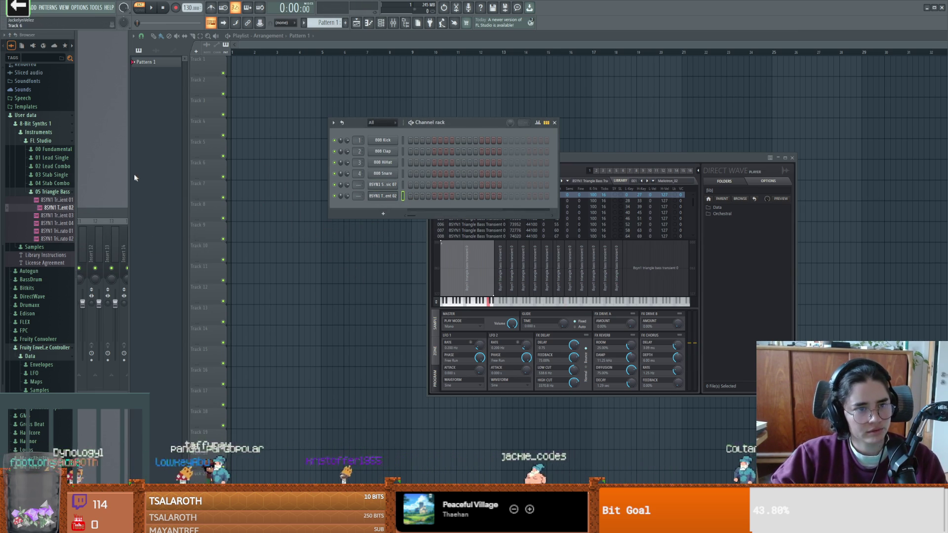
- Add a Lead Single channel using Basic 10 instead of Basic 05, then close DirectWave and the Channel rack
click(65, 160)
drag(57, 180, 404, 214)
click(515, 138)
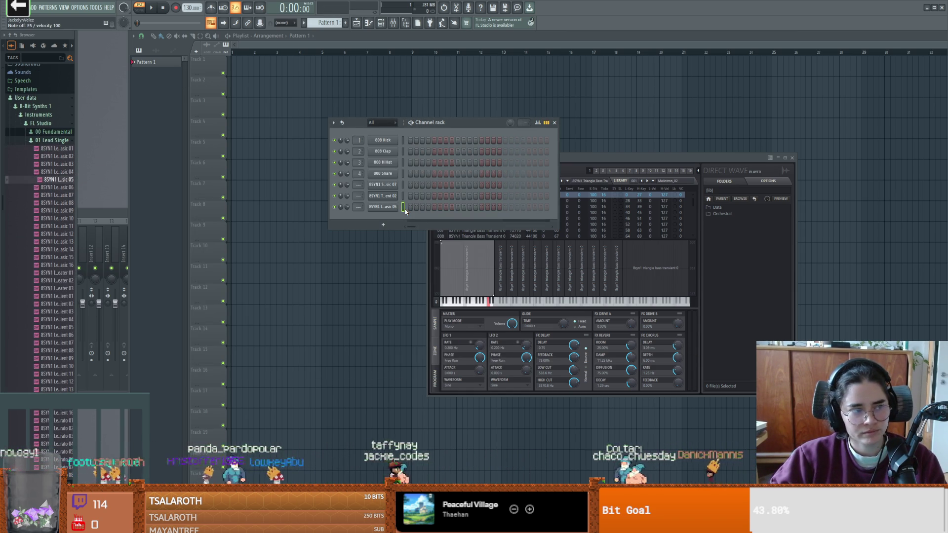
drag(469, 124, 485, 120)
drag(56, 218, 401, 206)
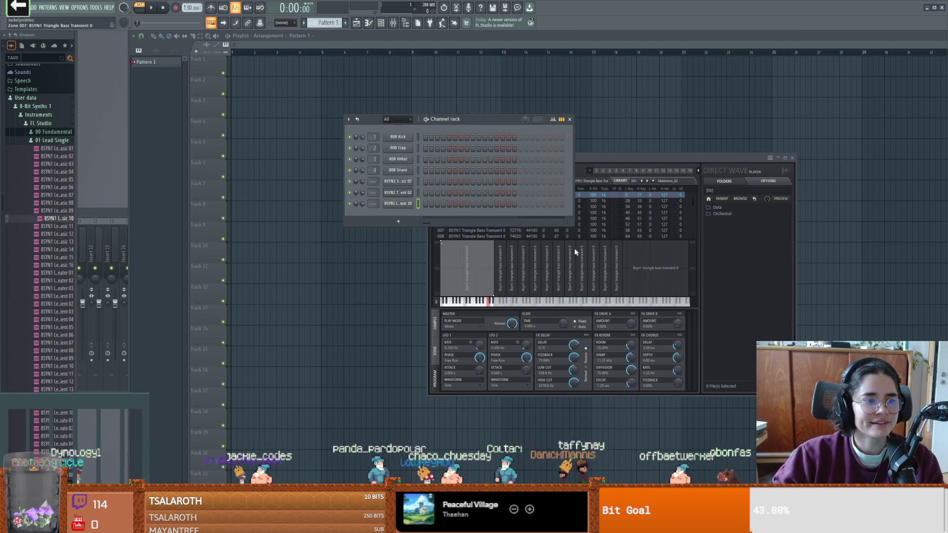
click(792, 157)
click(570, 119)
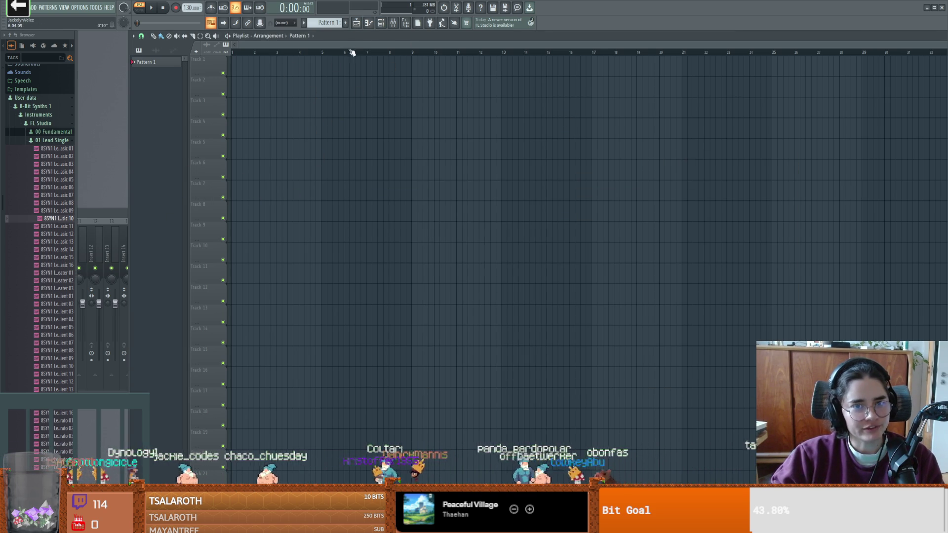
click(369, 23)
- Place a short E4 note on the first beat of the bass piano roll
click(111, 205)
drag(120, 205, 120, 198)
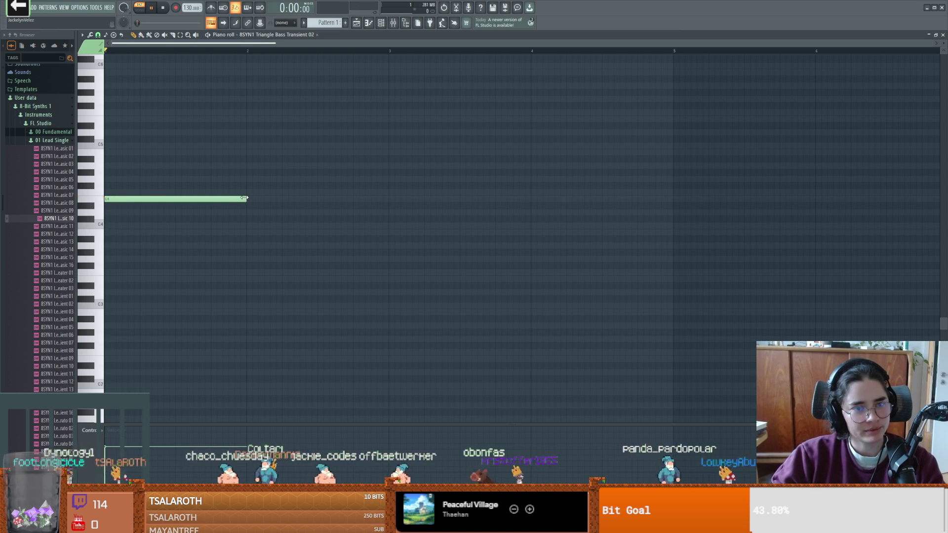
key(space)
key(space)
drag(235, 200, 140, 199)
key(space)
key(space)
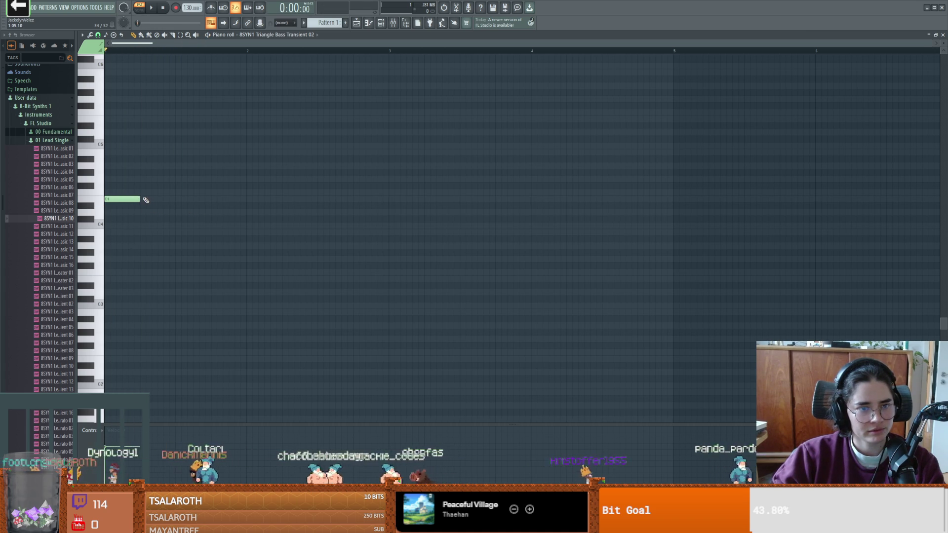
key(space)
- Add a second E4 note slightly later and play the two notes back
key(space)
click(176, 199)
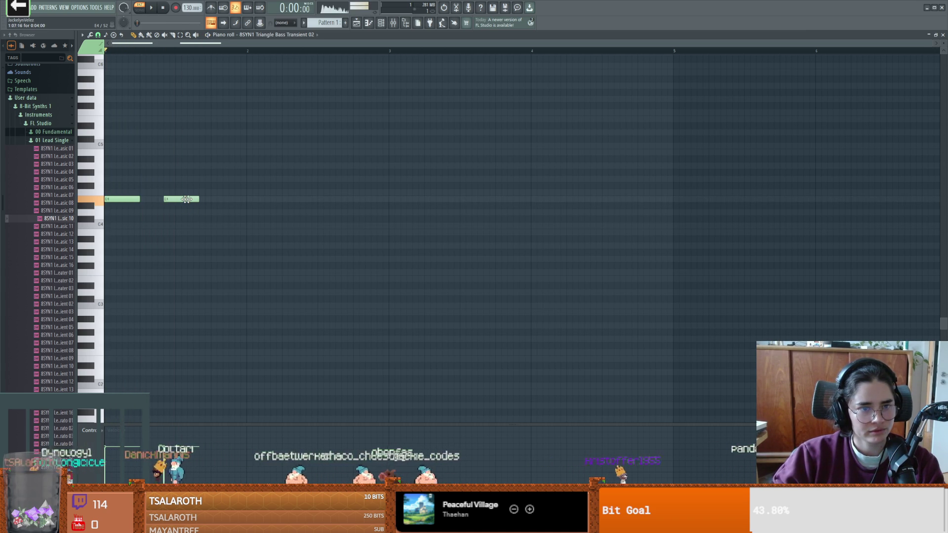
drag(198, 199, 203, 199)
key(space)
key(space)
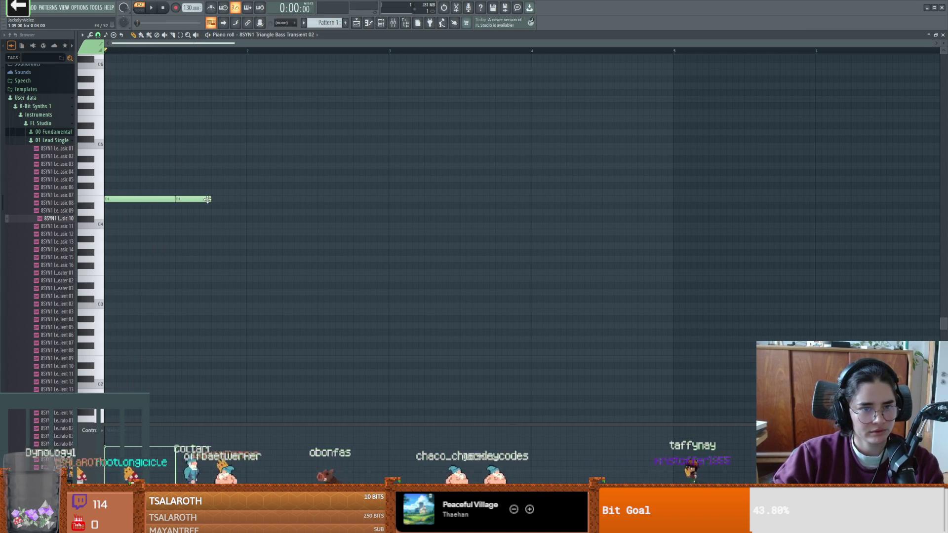
key(space)
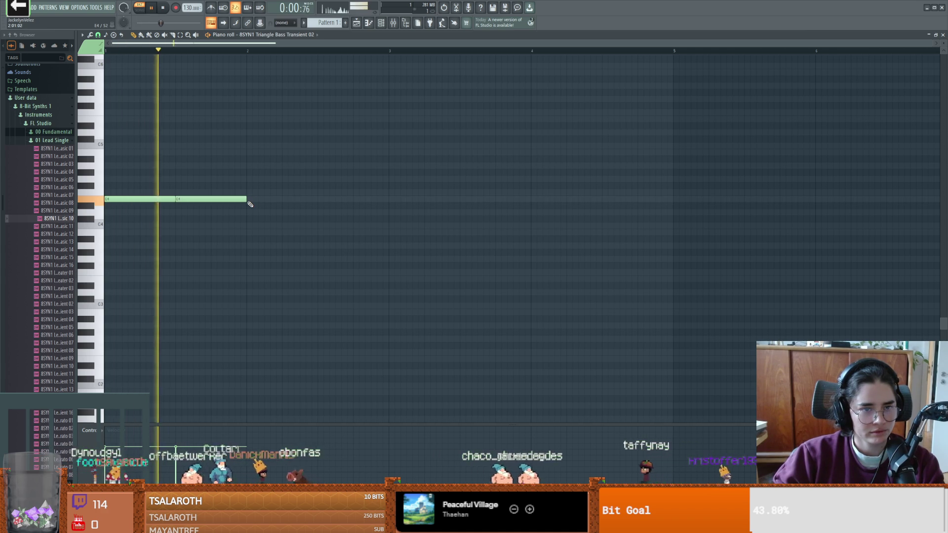
key(space)
key(space)
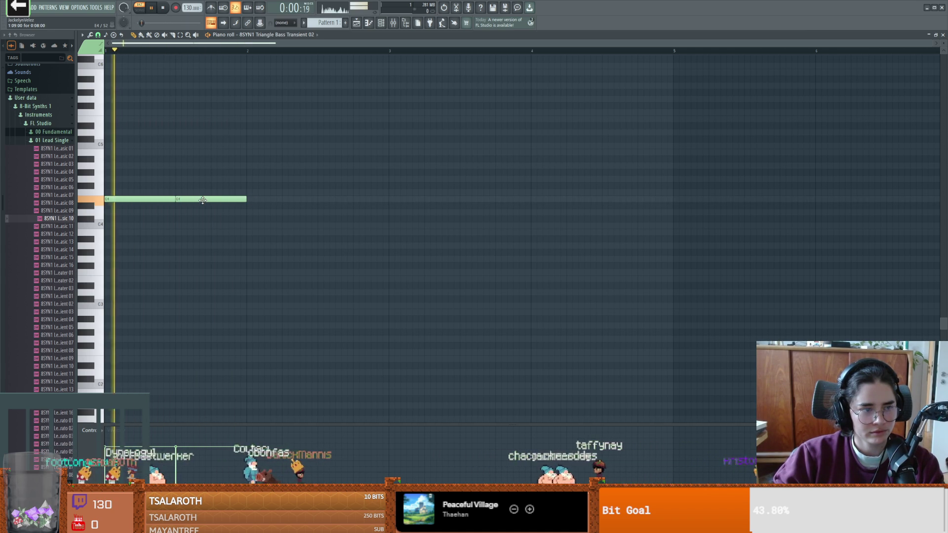
- Add a third short E4 note and adjust the spacing between the notes
key(space)
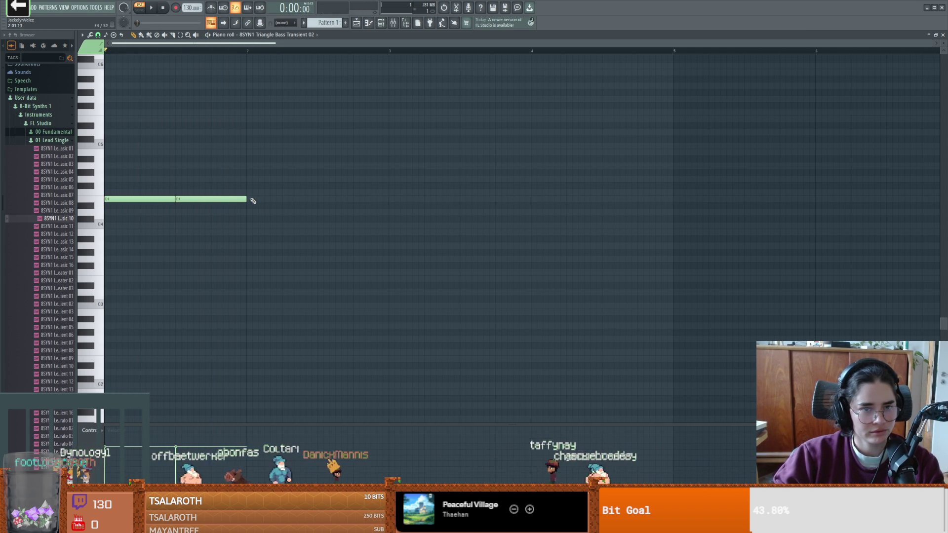
click(250, 199)
click(287, 199)
key(space)
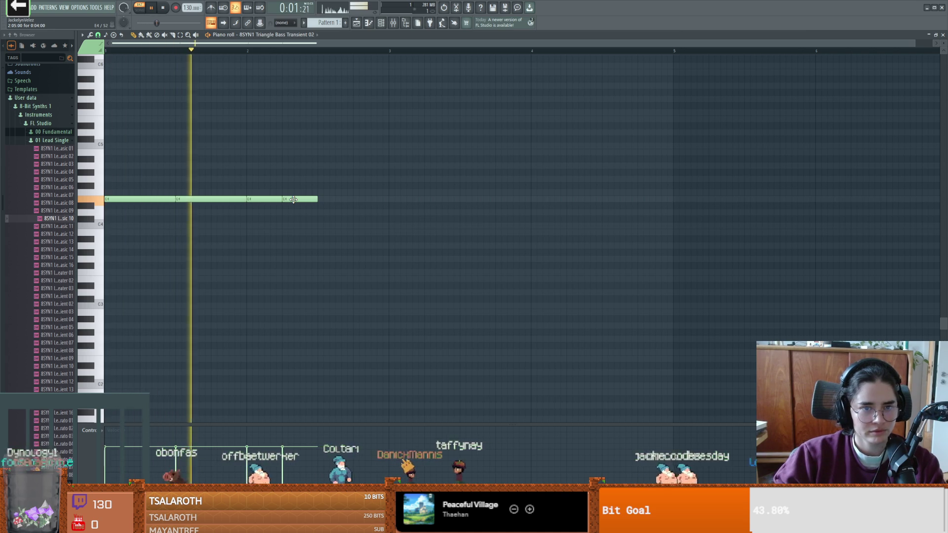
key(space)
drag(275, 198, 272, 199)
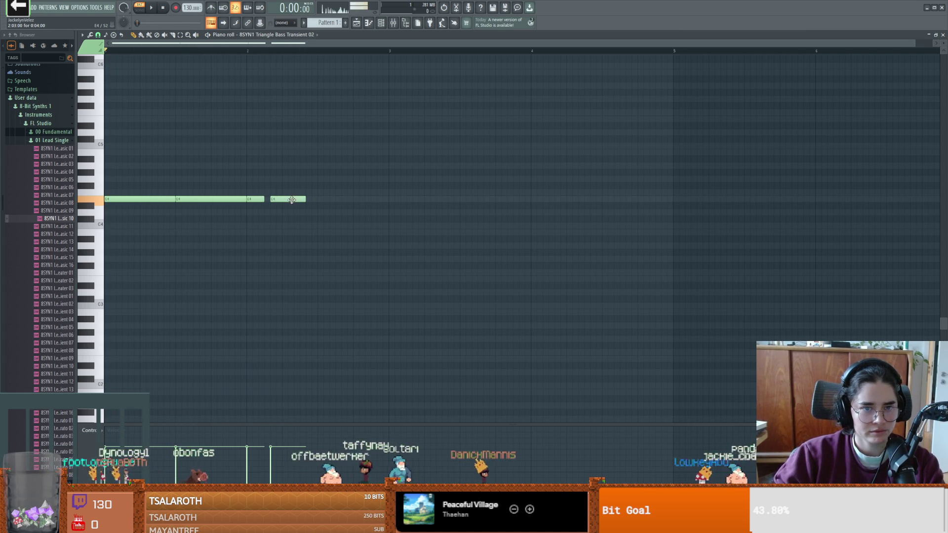
key(space)
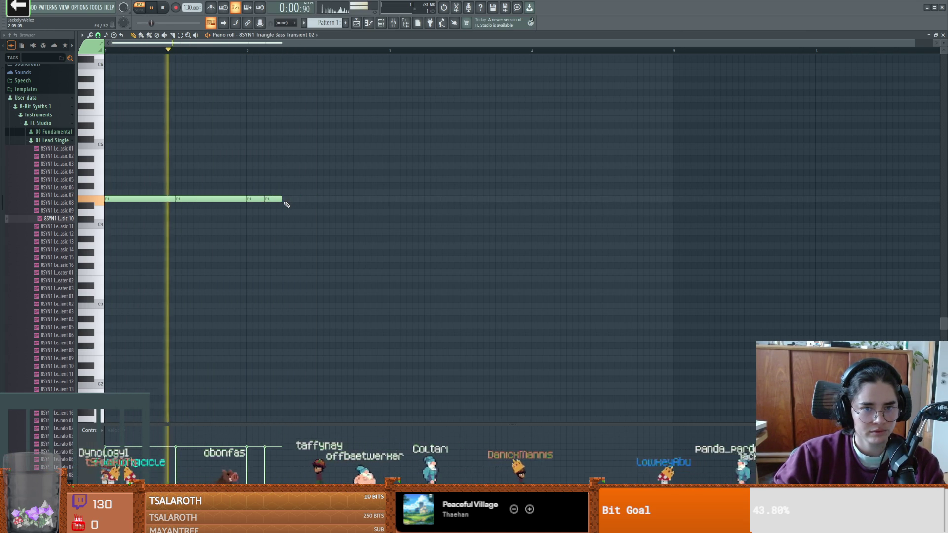
key(space)
drag(182, 199, 194, 200)
key(space)
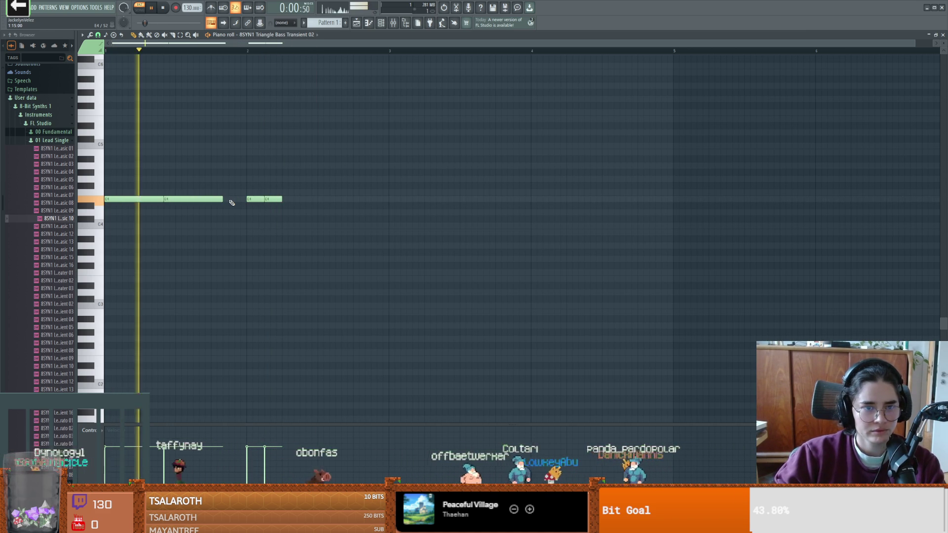
key(space)
- Butt the short third note against the second and shorten the second E4 note
drag(247, 199, 196, 198)
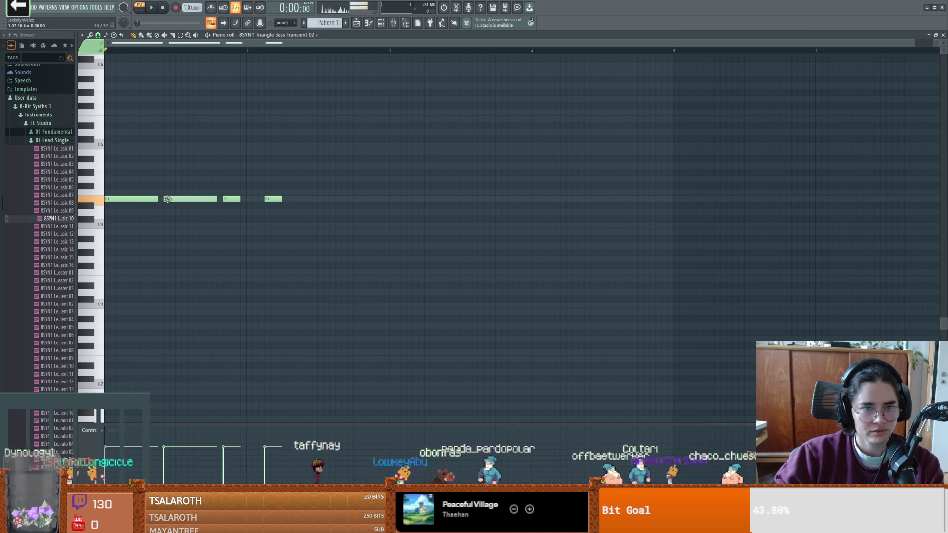
drag(228, 200, 216, 200)
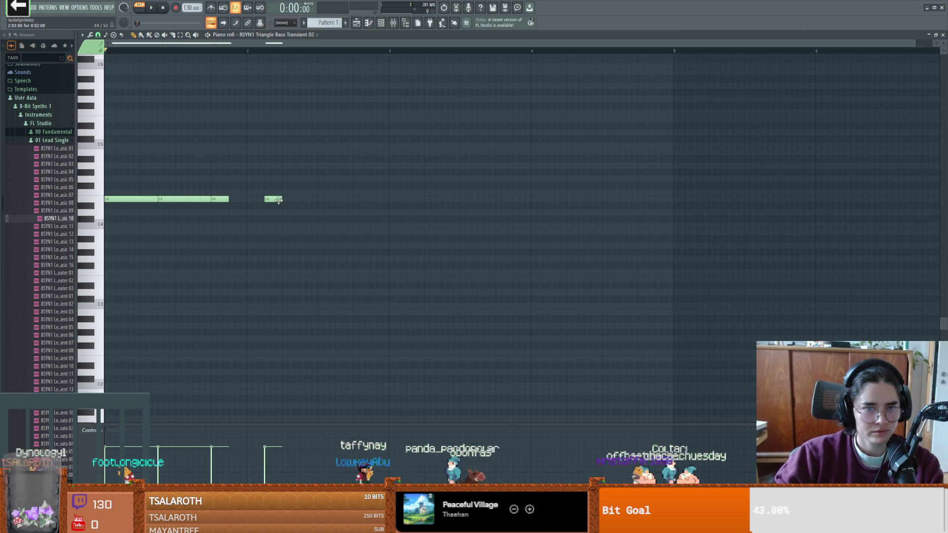
key(space)
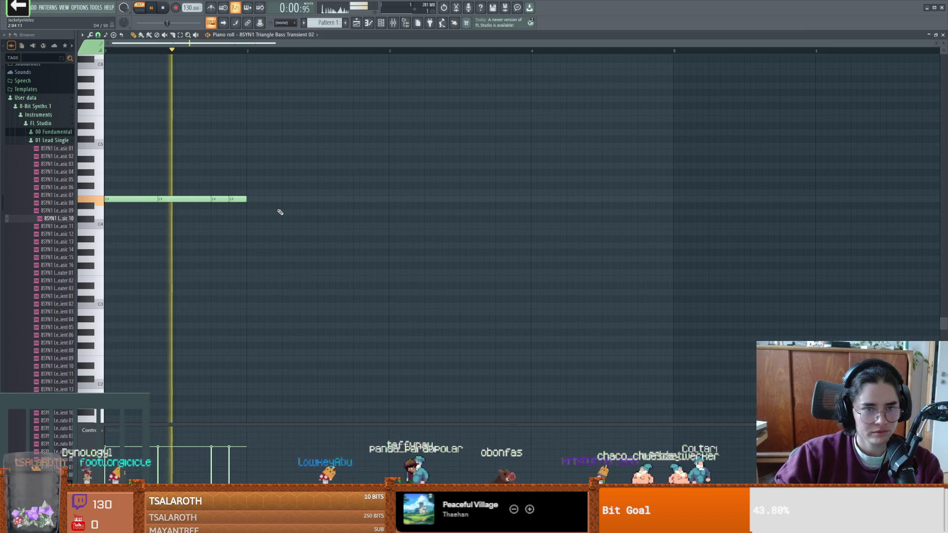
key(space)
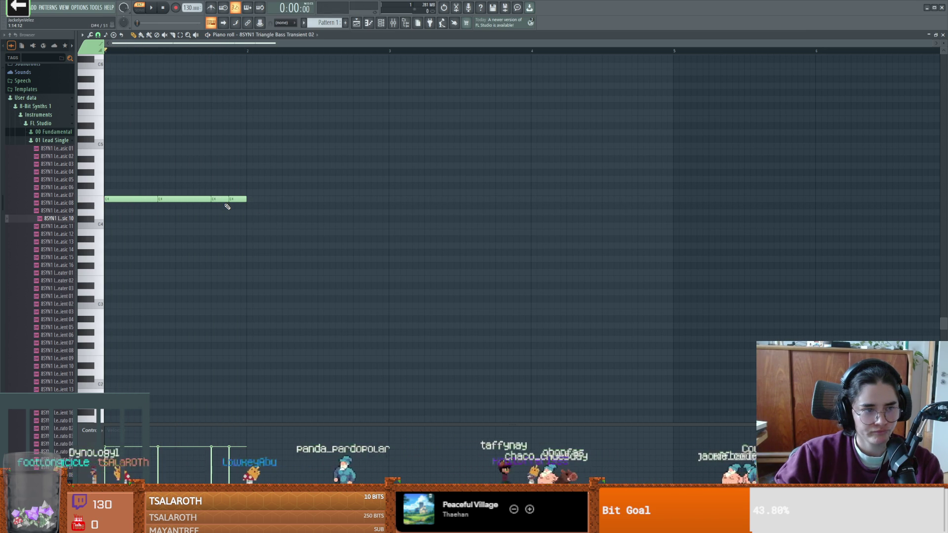
key(space)
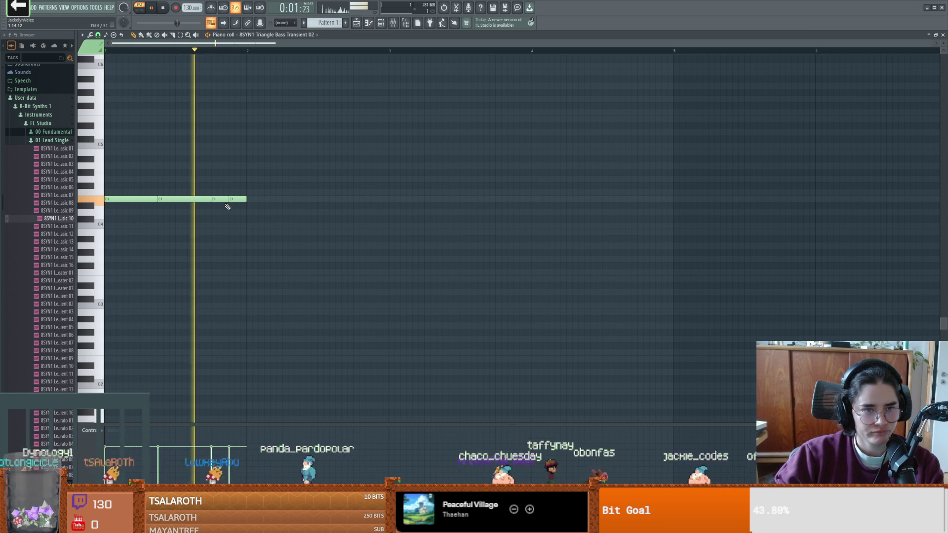
key(space)
drag(208, 198, 199, 198)
key(space)
key(space)
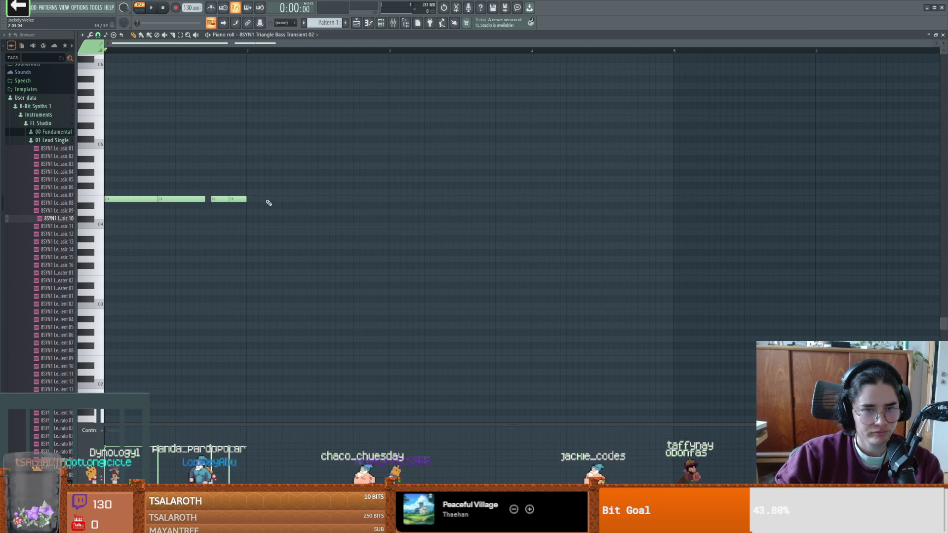
- Add a G4 note after the E4 notes and play the tune
click(256, 212)
drag(257, 212, 260, 178)
key(space)
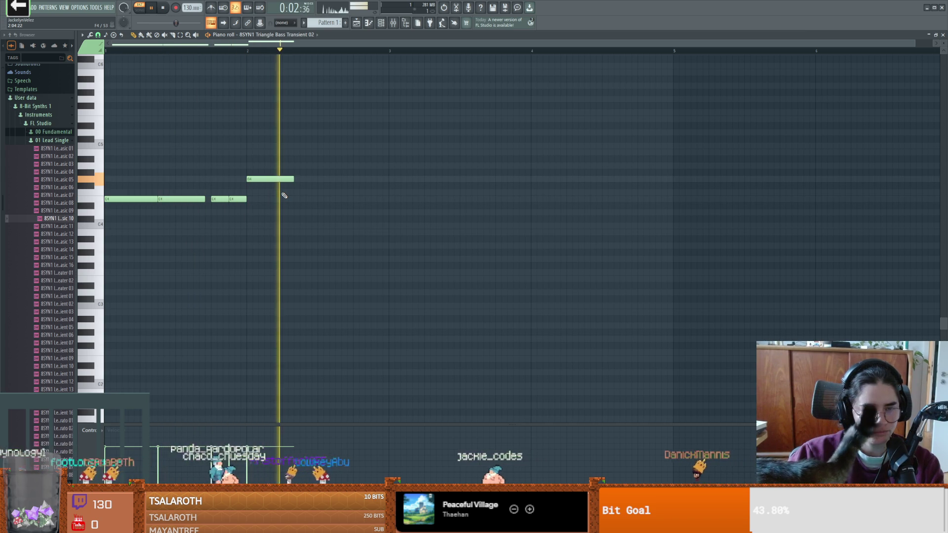
- Stop playback, shift the G4 note later in the bar, and launch the Cannon chat game
key(space)
drag(268, 180, 307, 184)
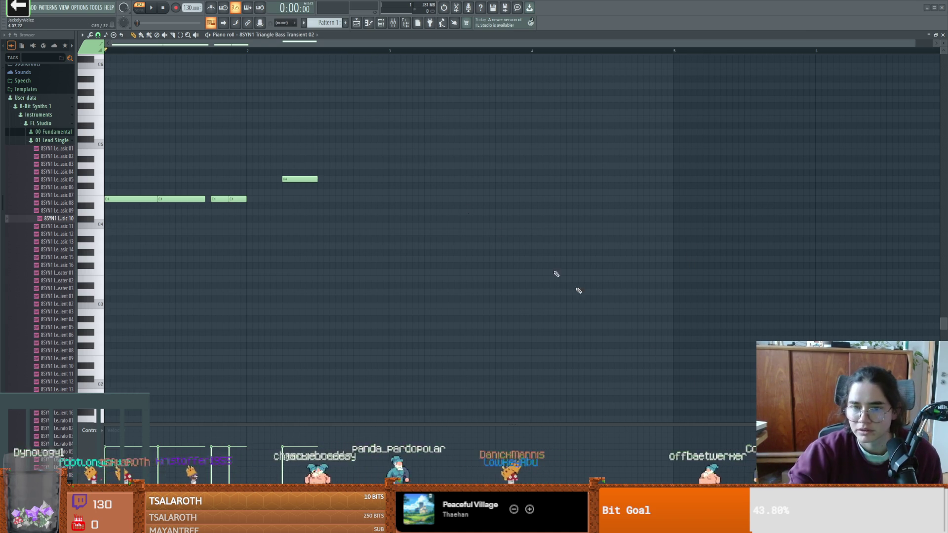
click(19, 7)
click(384, 263)
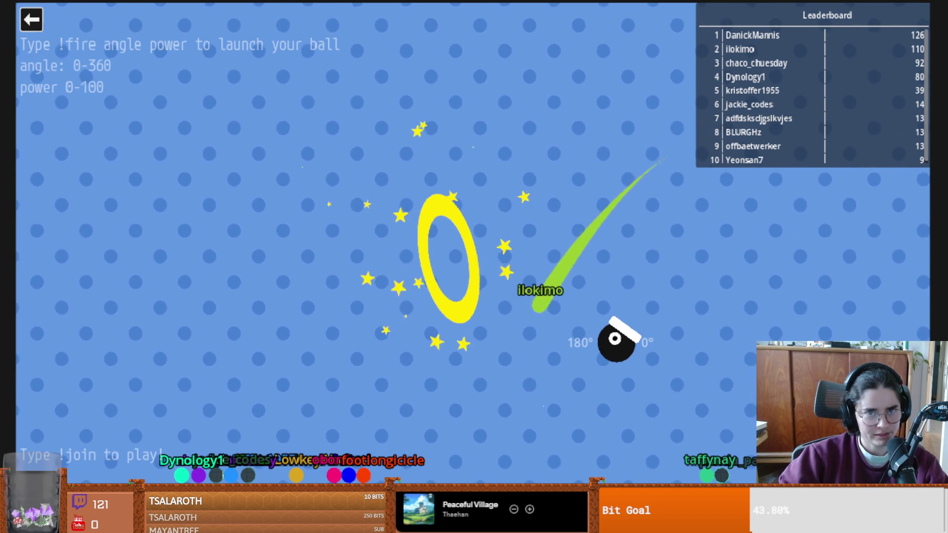
- Exit the Cannon game and pick the Lemmings overlay tile to return to FL Studio
click(29, 20)
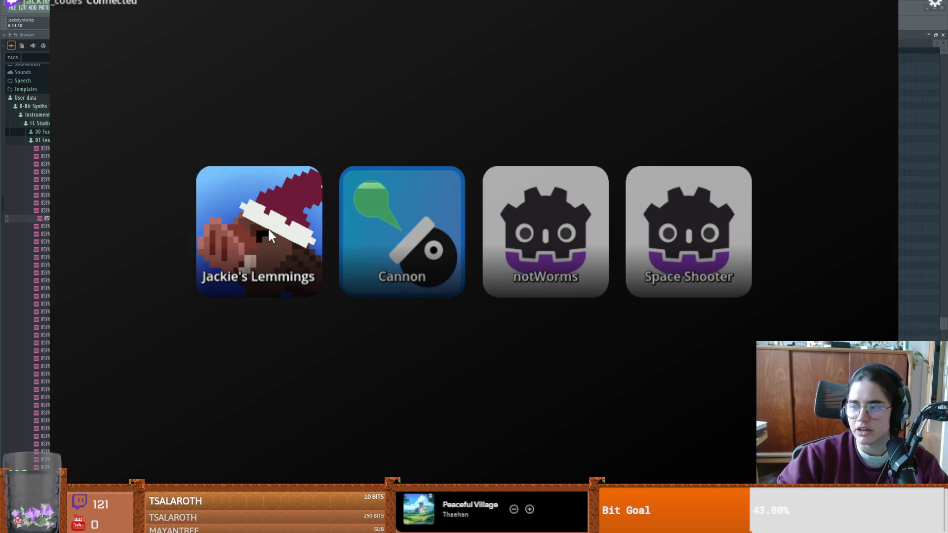
click(268, 227)
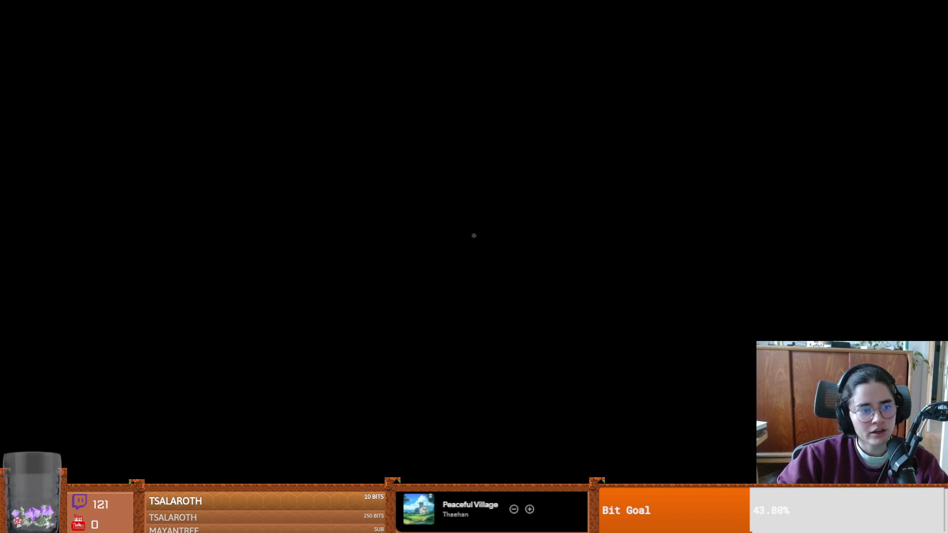
- Load the 8SYN1 Fundamental PW2 preset from 00 Fundamental onto melody channel 6
scroll(314, 242, down, 3)
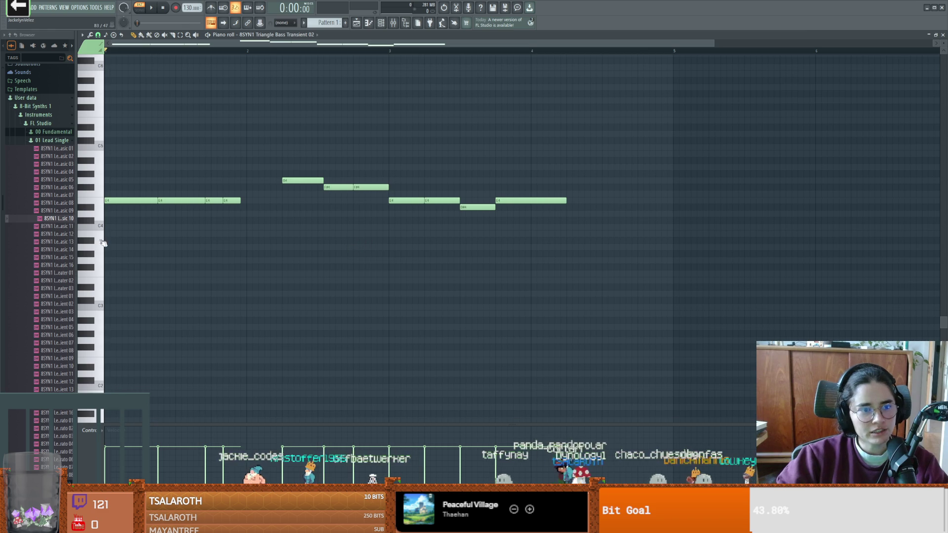
click(52, 140)
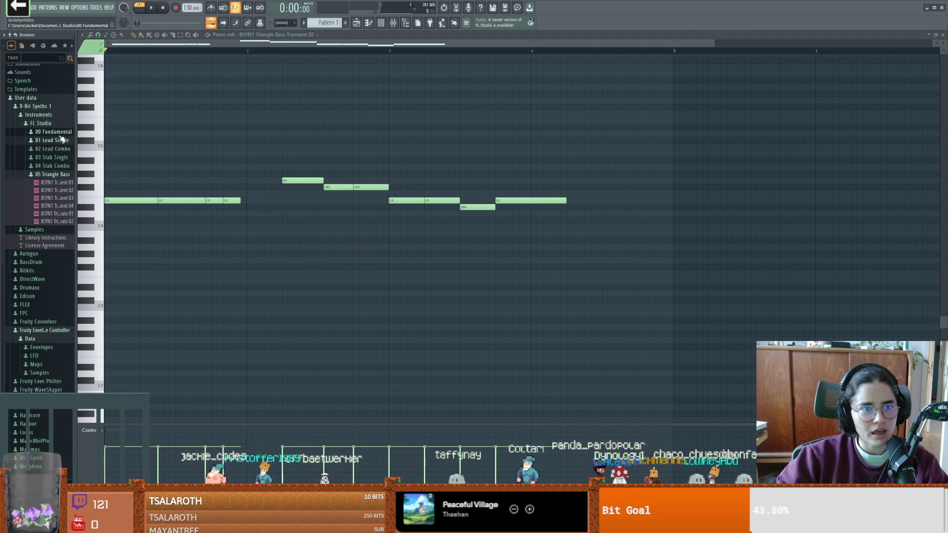
click(54, 132)
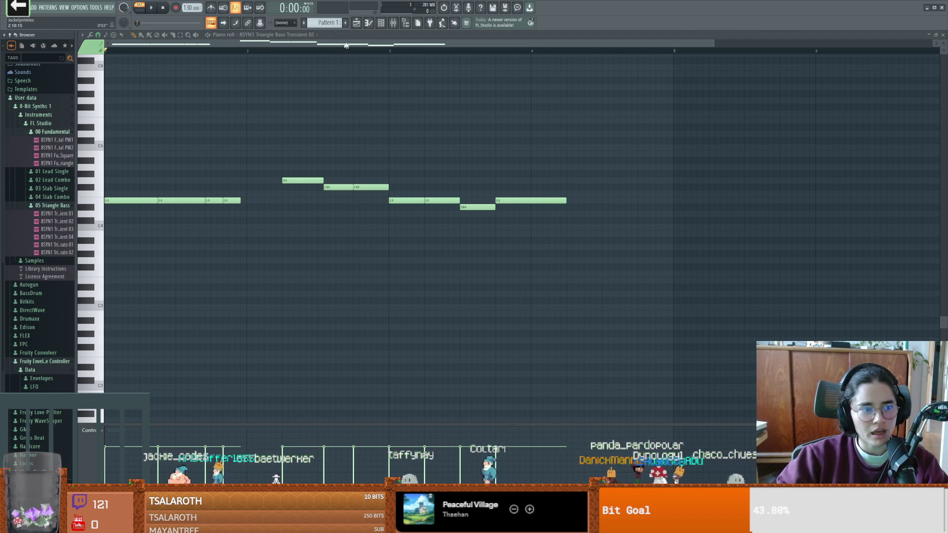
click(373, 23)
click(375, 23)
click(375, 23)
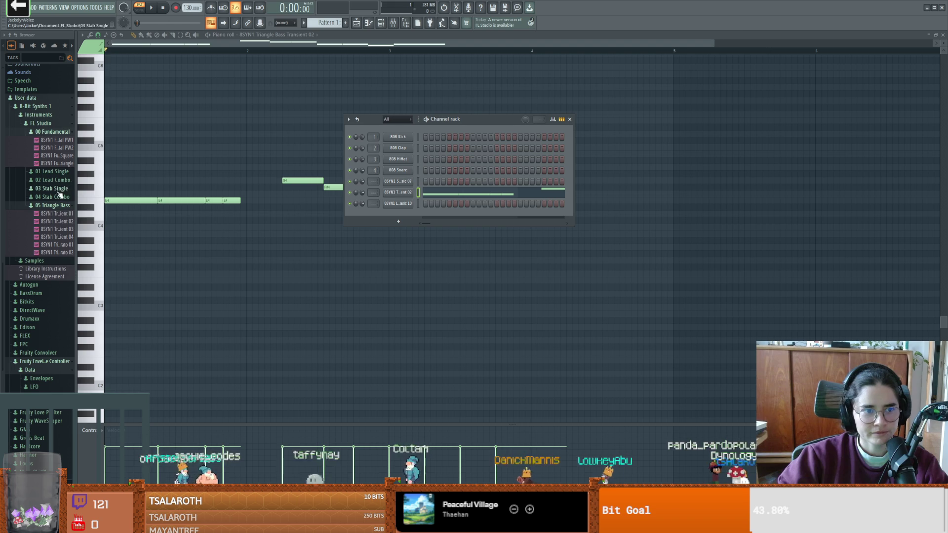
mouse_move(57, 148)
mouse_down()
mouse_move(360, 201)
mouse_move(399, 194)
mouse_up()
- Audition the melody twice with the PW2 sound, then expand the 03 Stab Single presets
key(space)
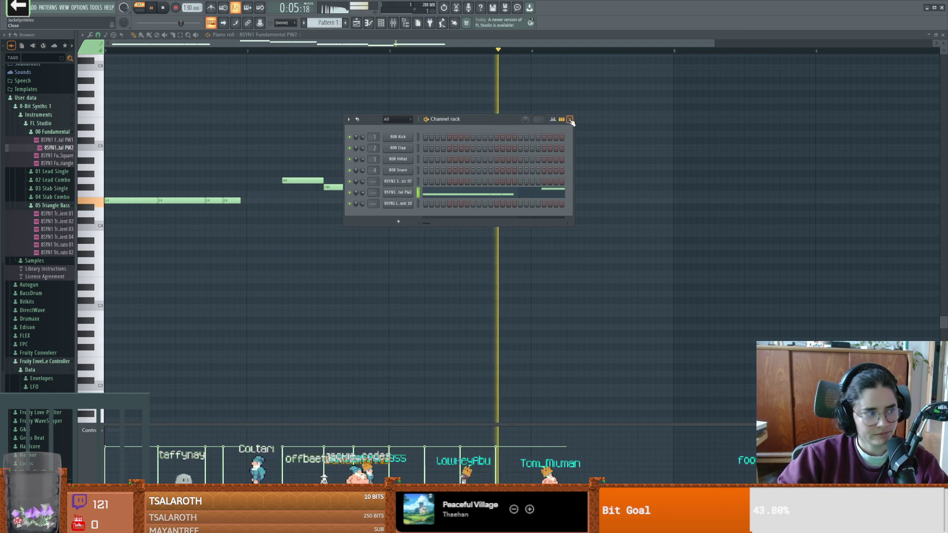
key(space)
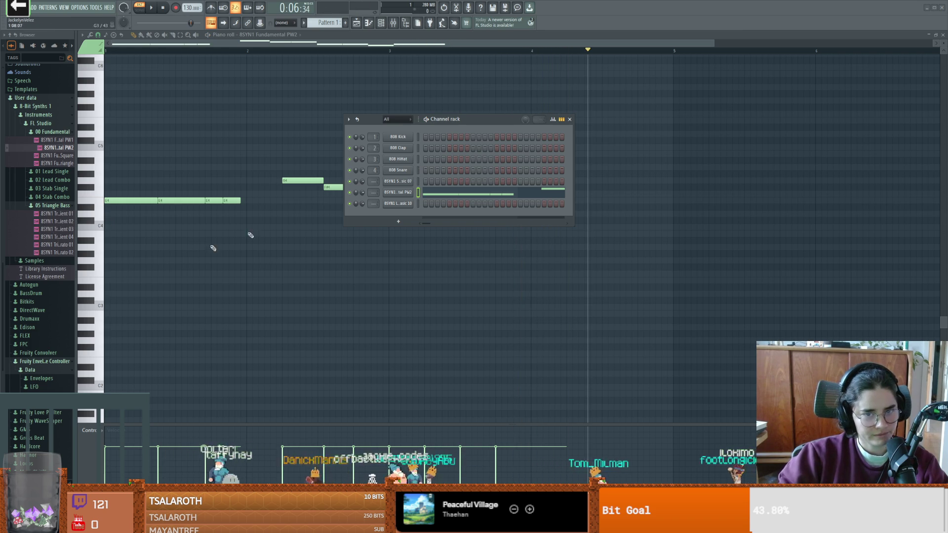
click(570, 119)
key(space)
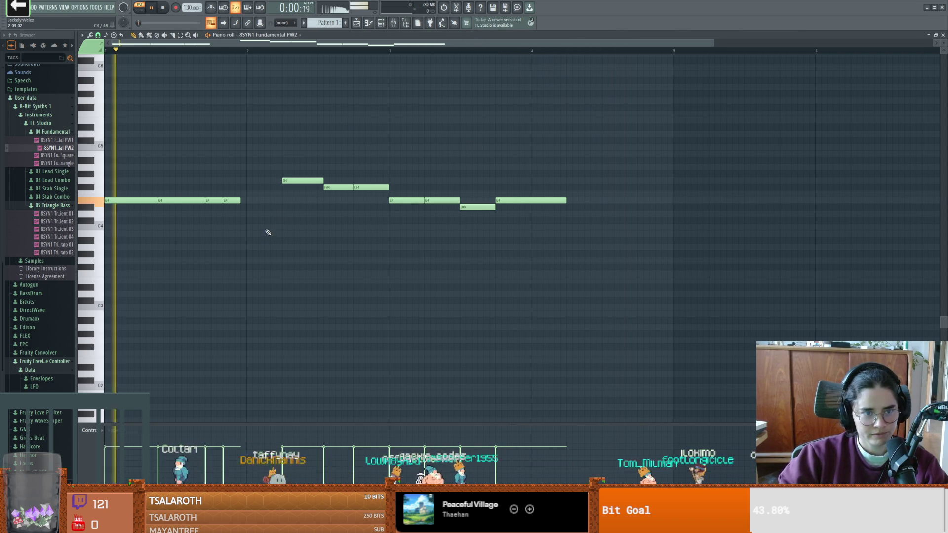
key(space)
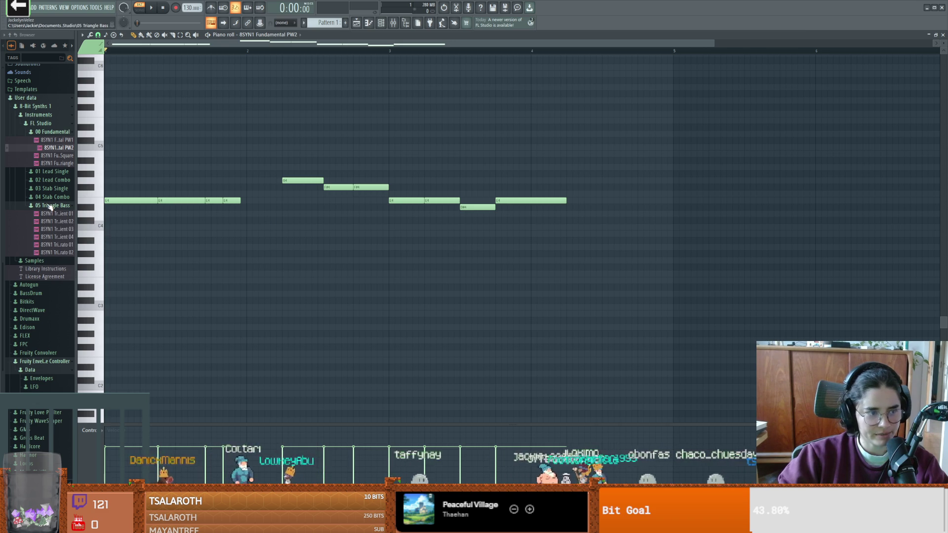
click(54, 188)
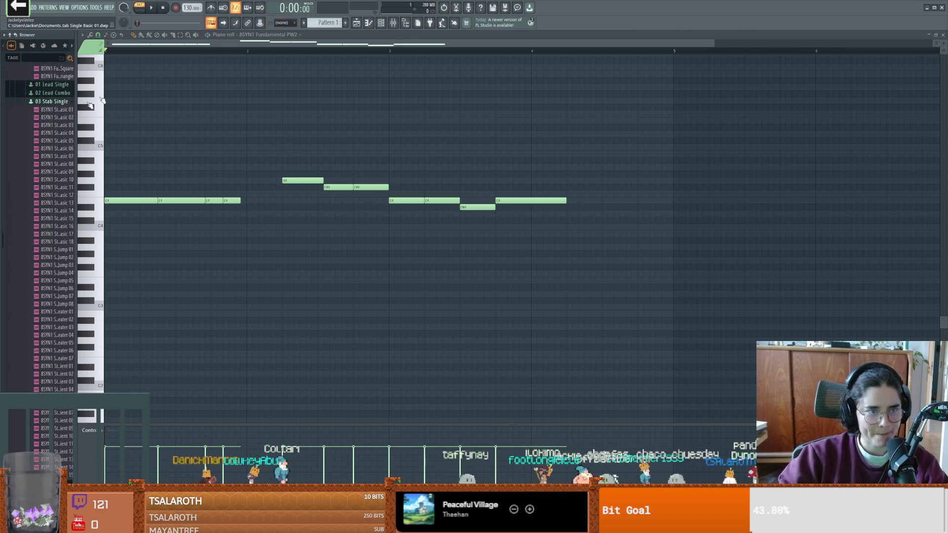
- Audition the melody, replaying the middle phrase from bar 2
click(58, 102)
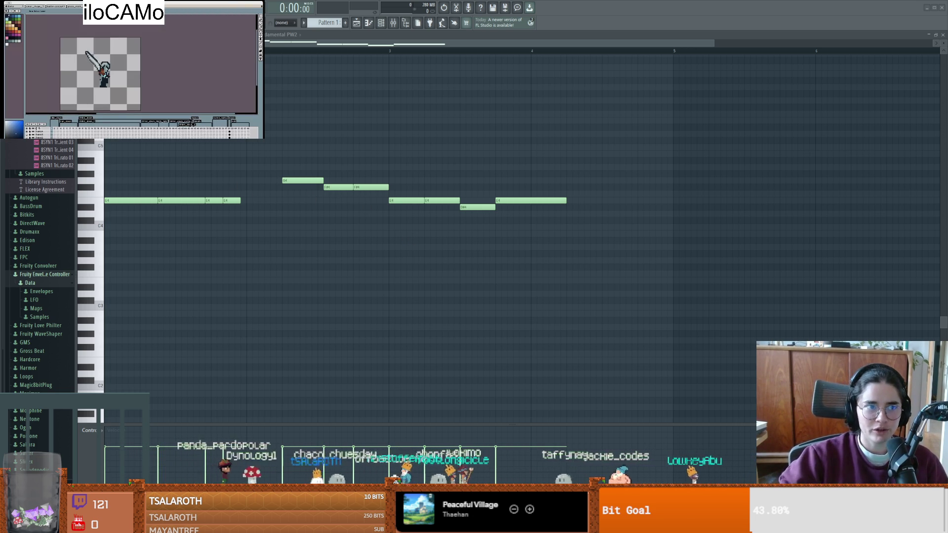
key(space)
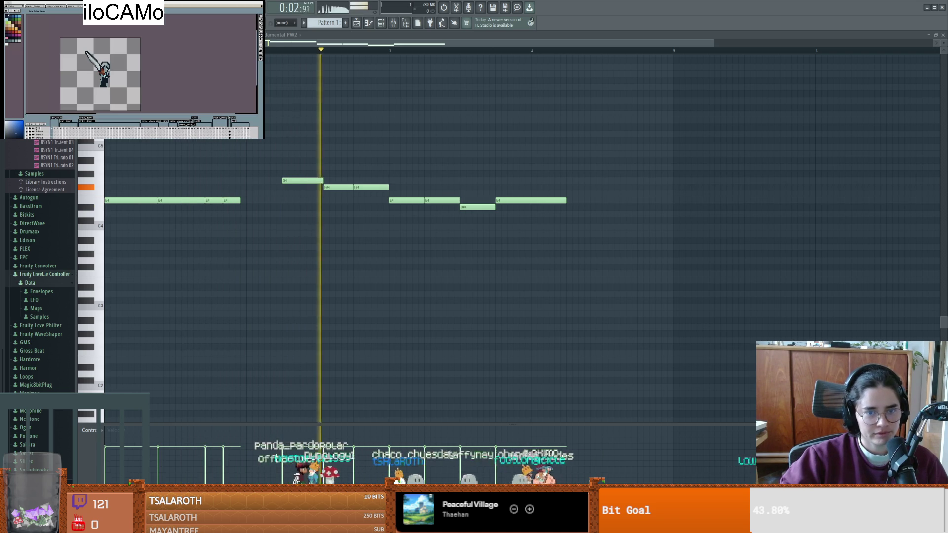
key(space)
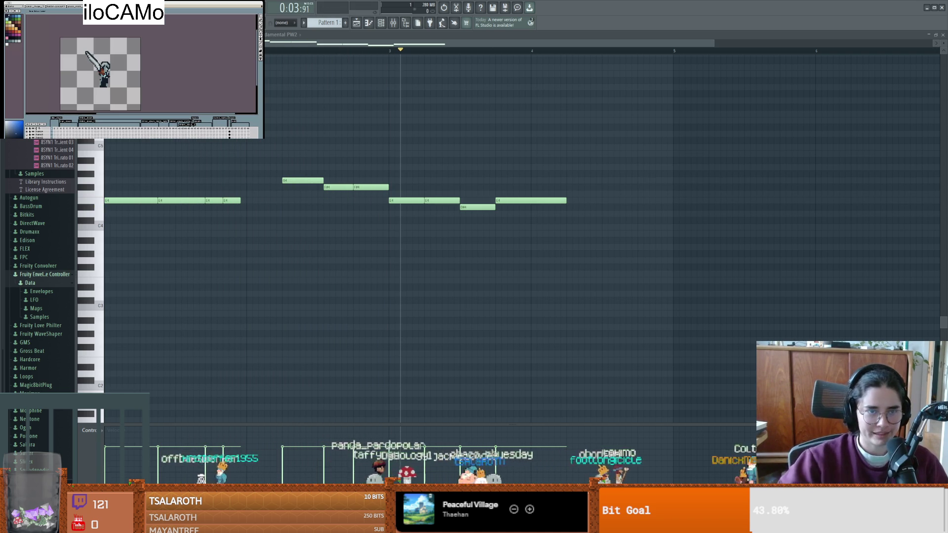
click(253, 49)
key(space)
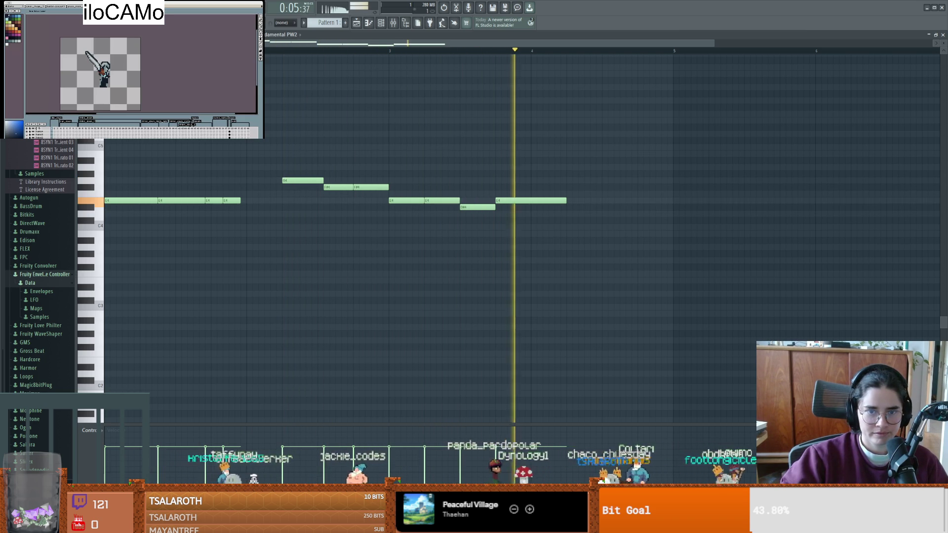
click(255, 49)
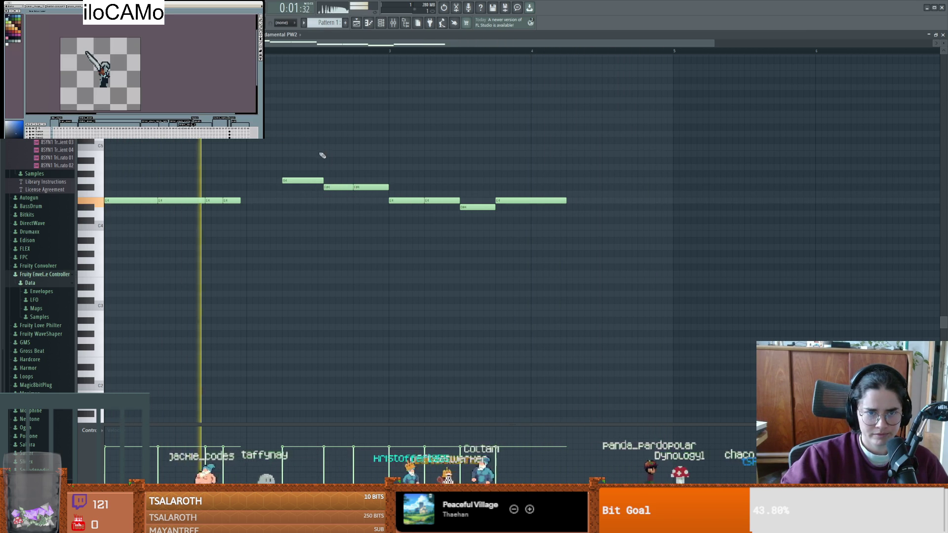
key(space)
- Lower the F#4 note to E4 and select the notes from G4 onward
mouse_move(369, 185)
mouse_down()
mouse_move(367, 202)
mouse_move(376, 187)
mouse_up()
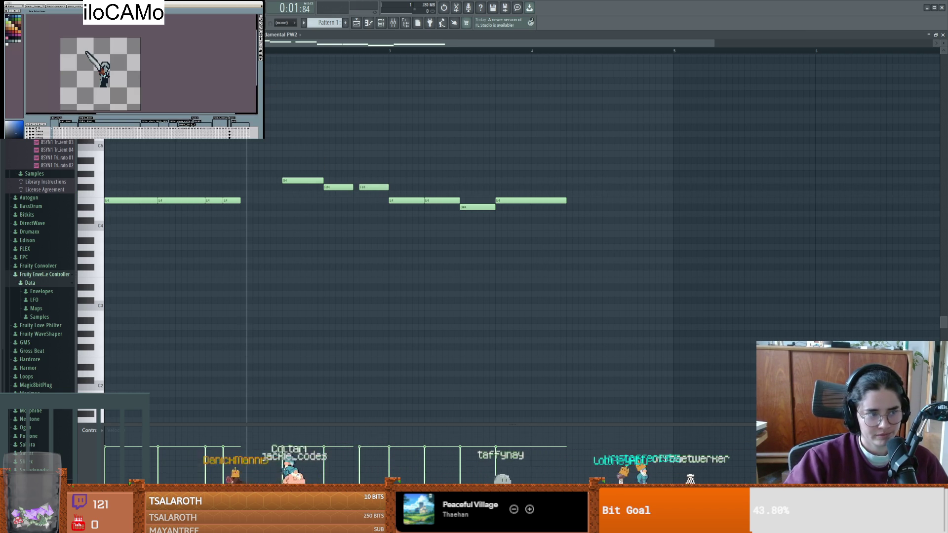
key(space)
key(space)
mouse_move(247, 217)
mouse_down()
mouse_move(536, 89)
mouse_move(562, 88)
mouse_up()
key(space)
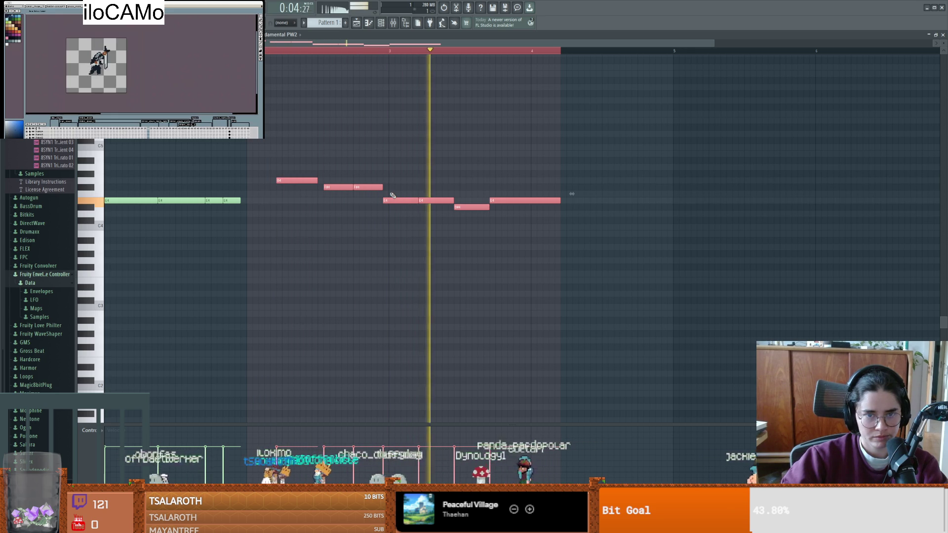
key(space)
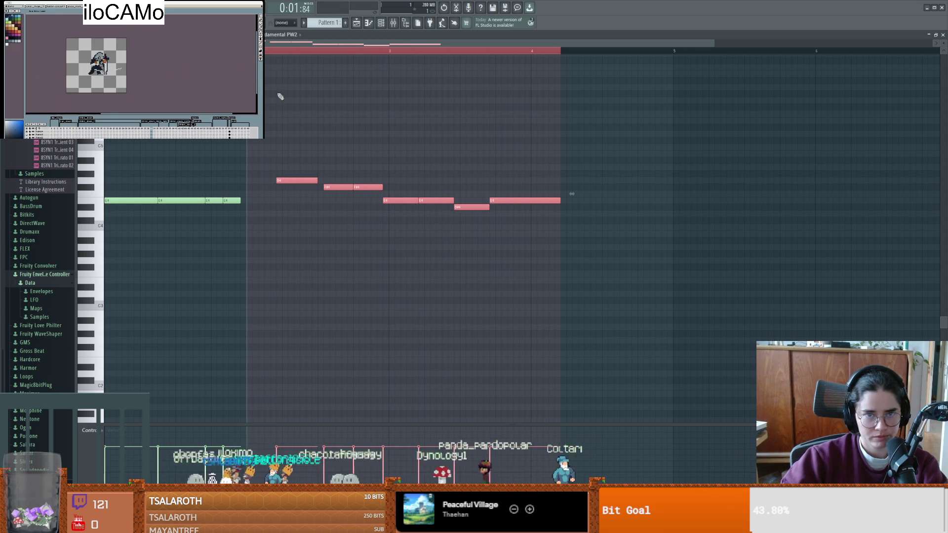
mouse_move(110, 51)
mouse_down()
mouse_move(391, 74)
mouse_move(140, 74)
mouse_up()
drag(519, 74, 371, 74)
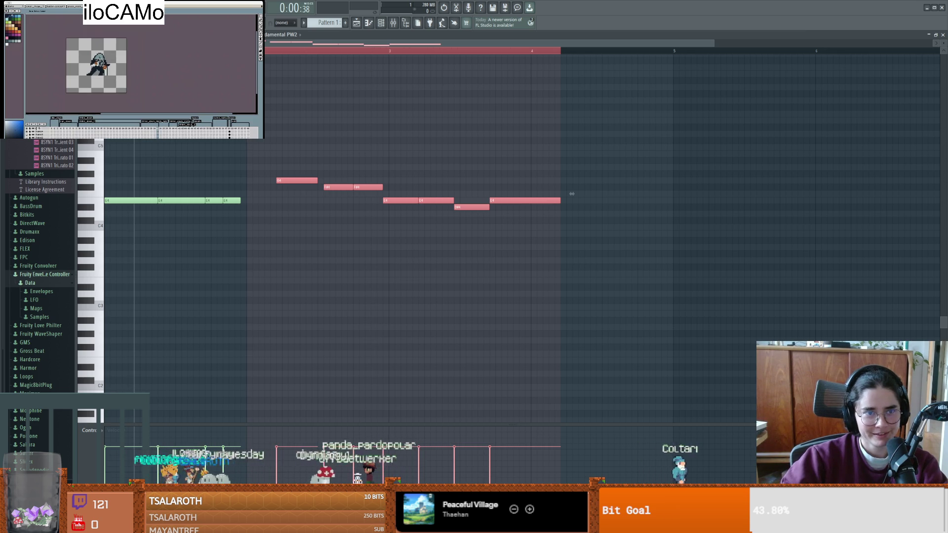
click(134, 51)
key(ctrl+a)
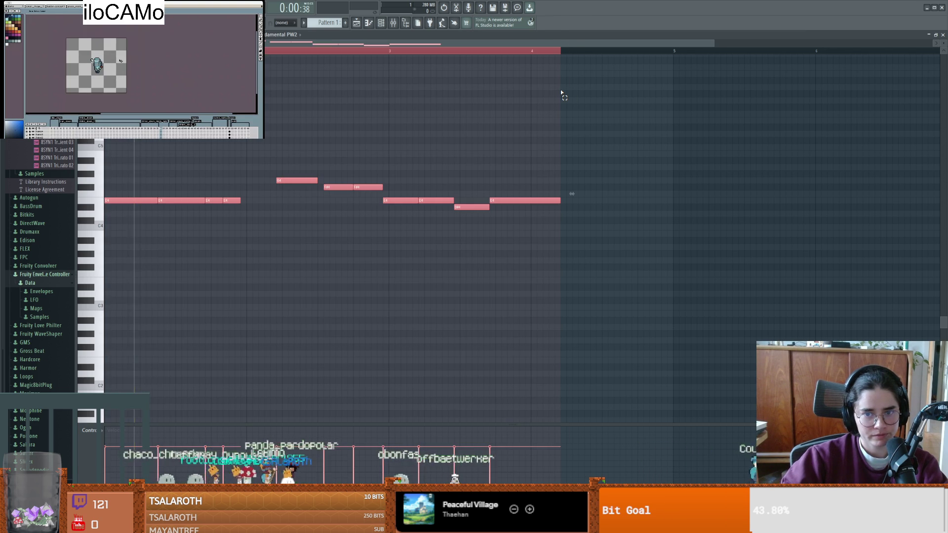
key(space)
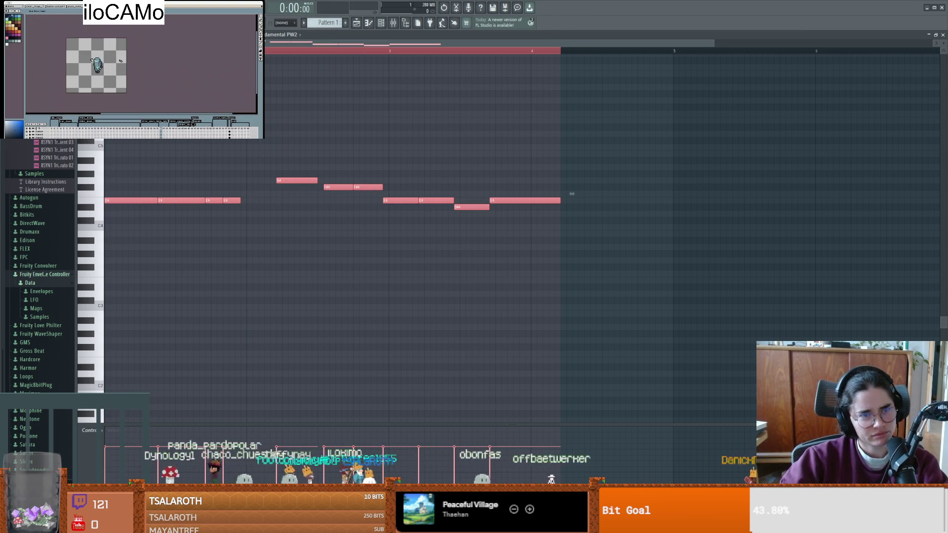
key(ctrl+d)
key(space)
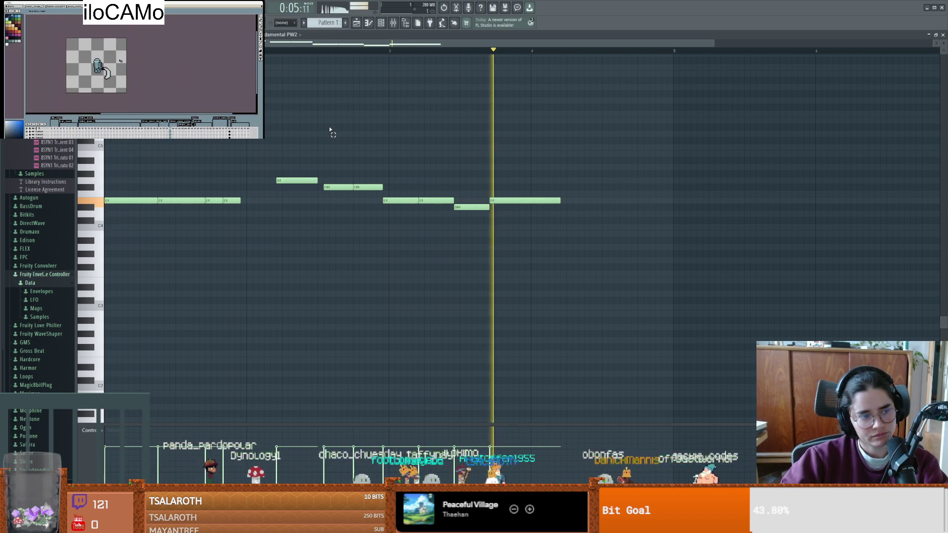
- Play through the melody a couple of times to check it
key(space)
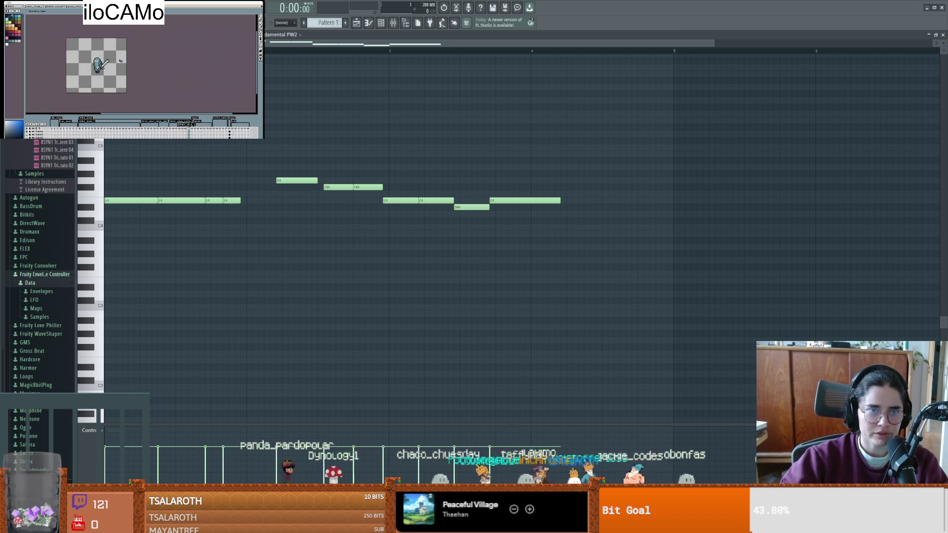
key(space)
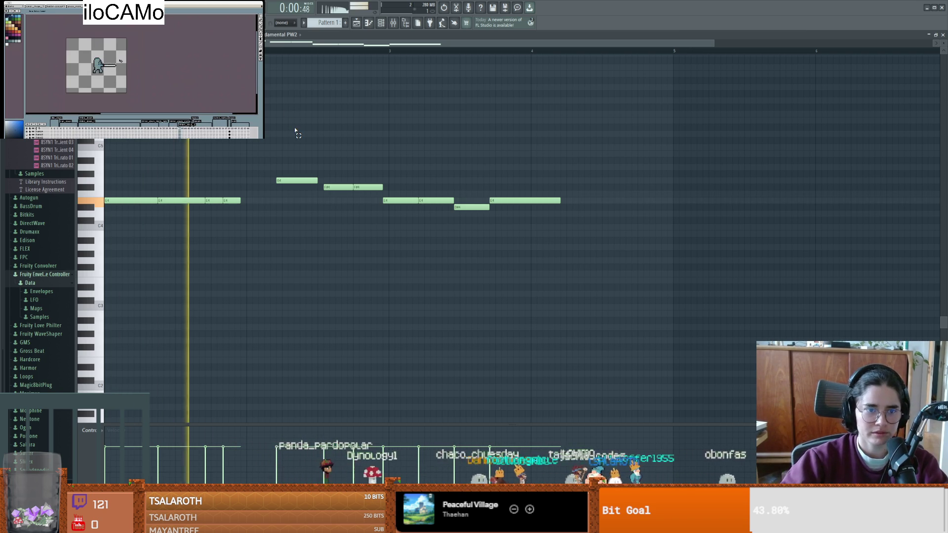
key(space)
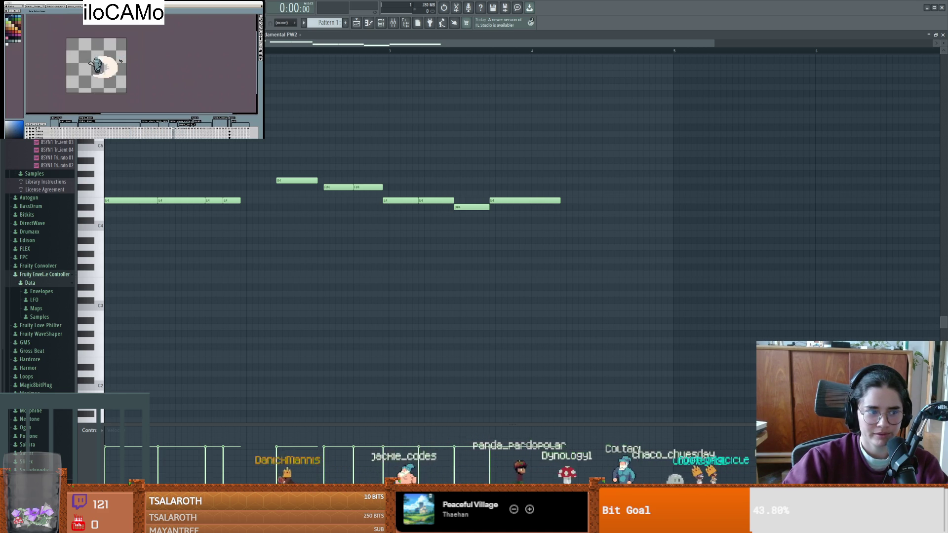
key(space)
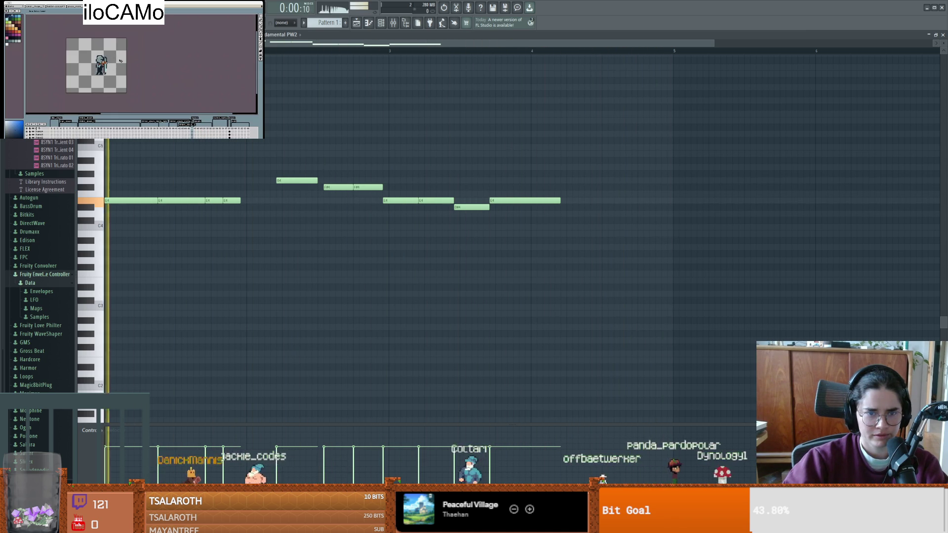
key(space)
- Shift the F#4 notes slightly later and replay the melody from the start
drag(365, 187, 347, 185)
key(space)
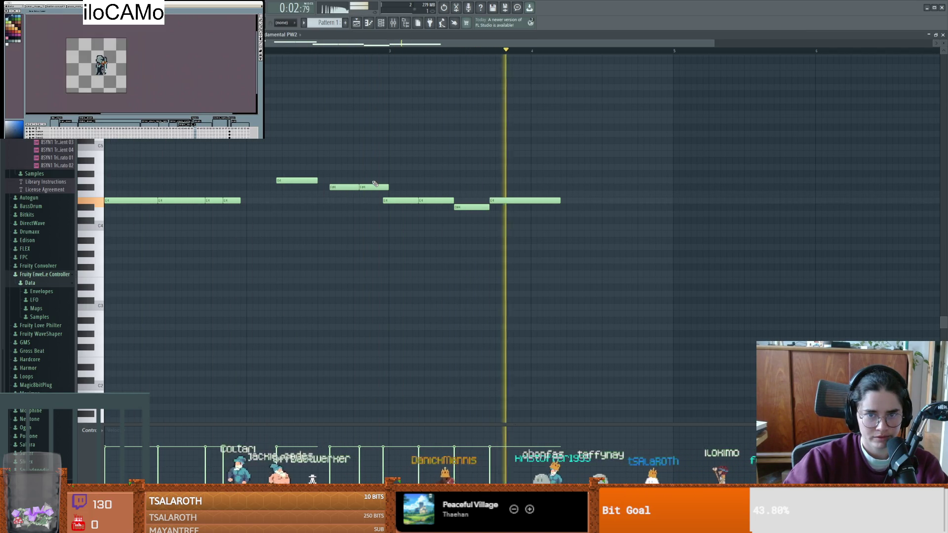
key(space)
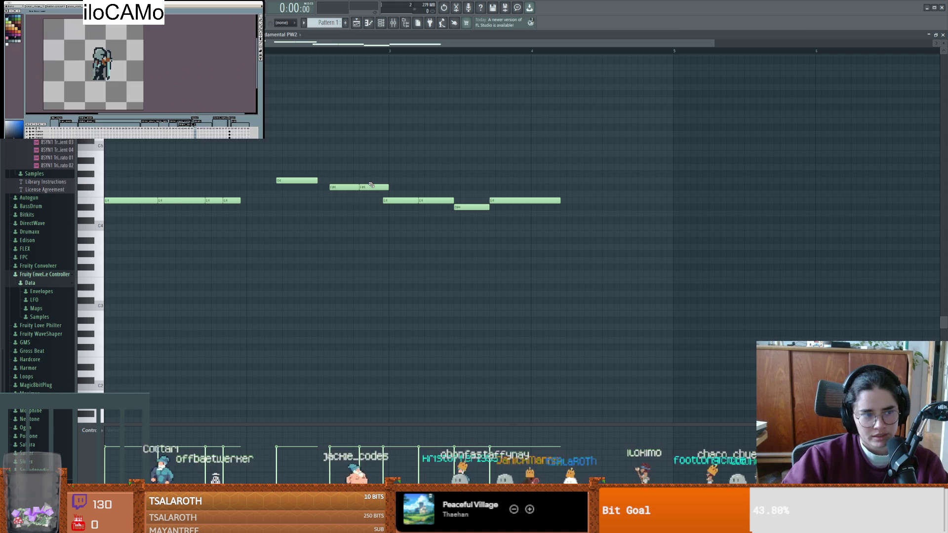
key(space)
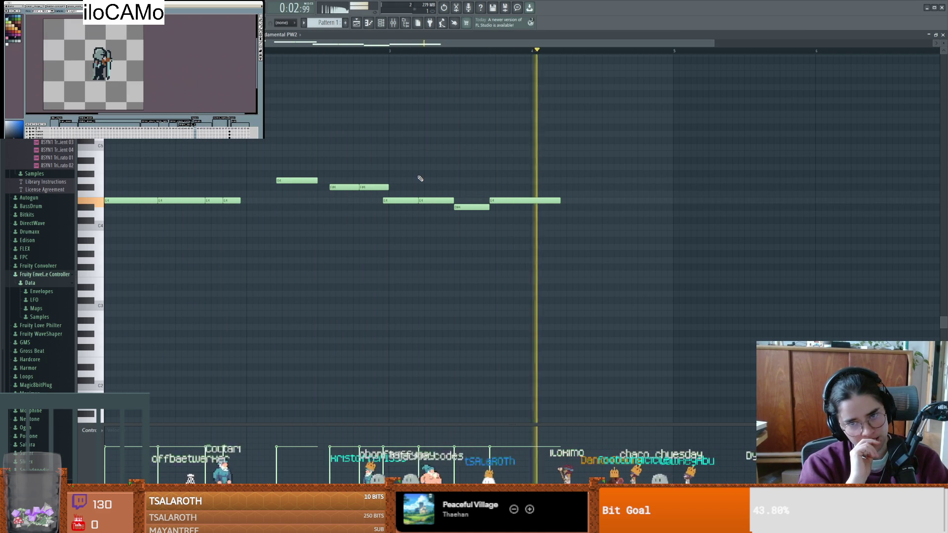
key(space)
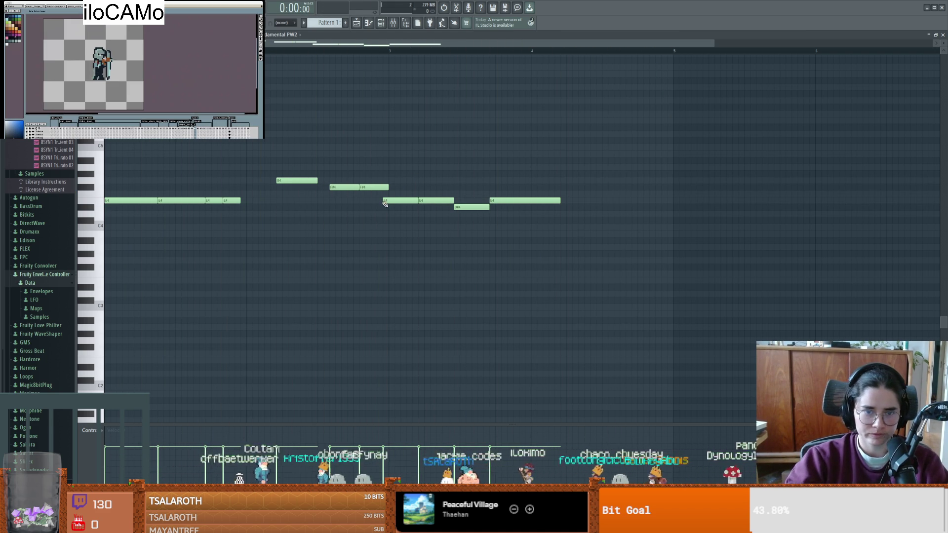
- Preview the E4 note, replay the melody, then bring up the File menu
click(385, 200)
key(space)
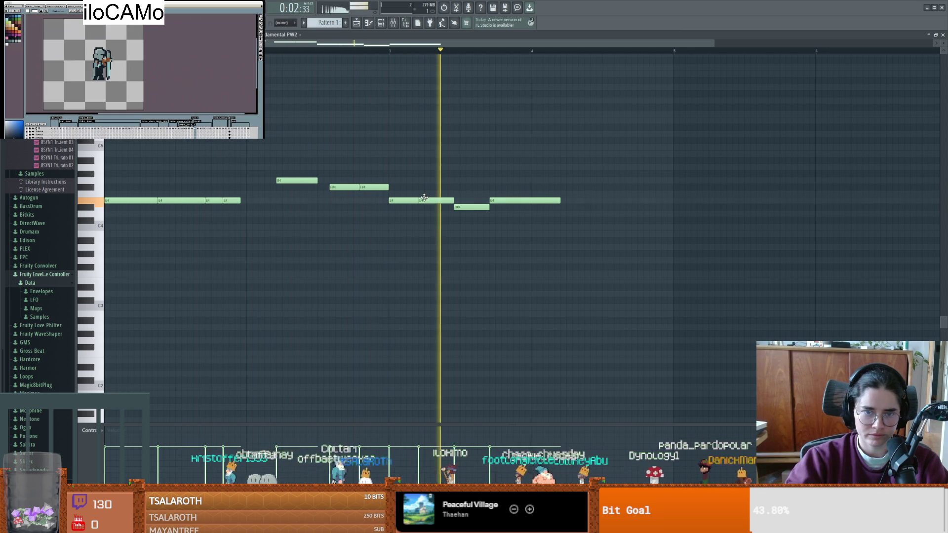
key(space)
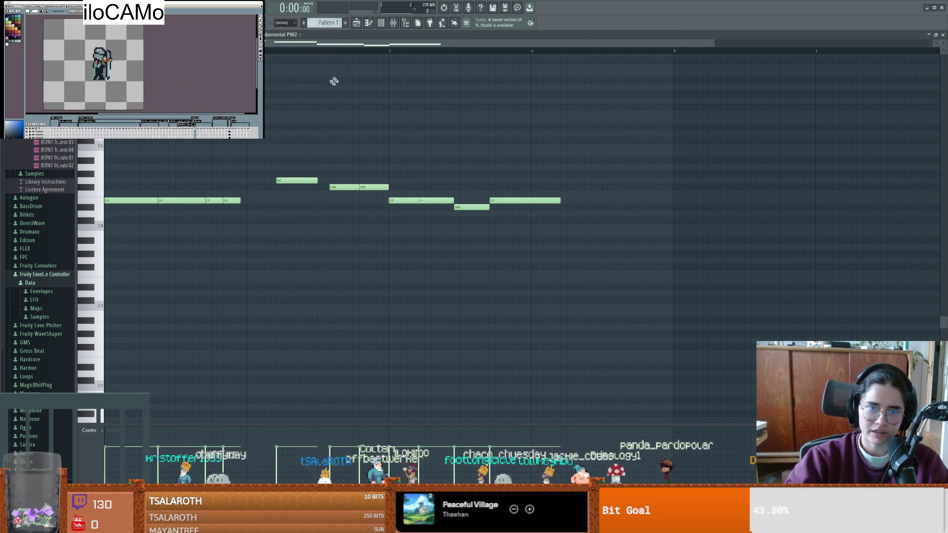
key(alt+f)
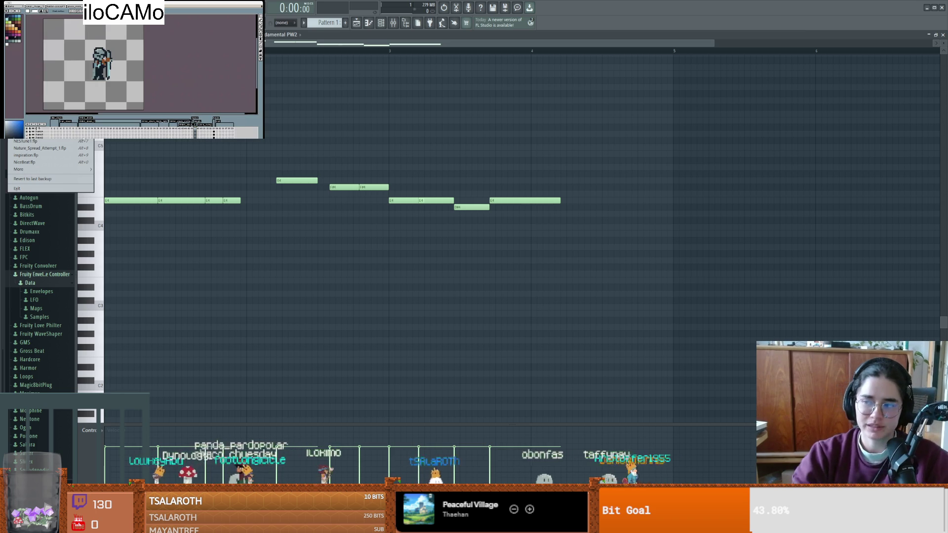
- Start an Ogg Vorbis export of the song from File > Export
key(Escape)
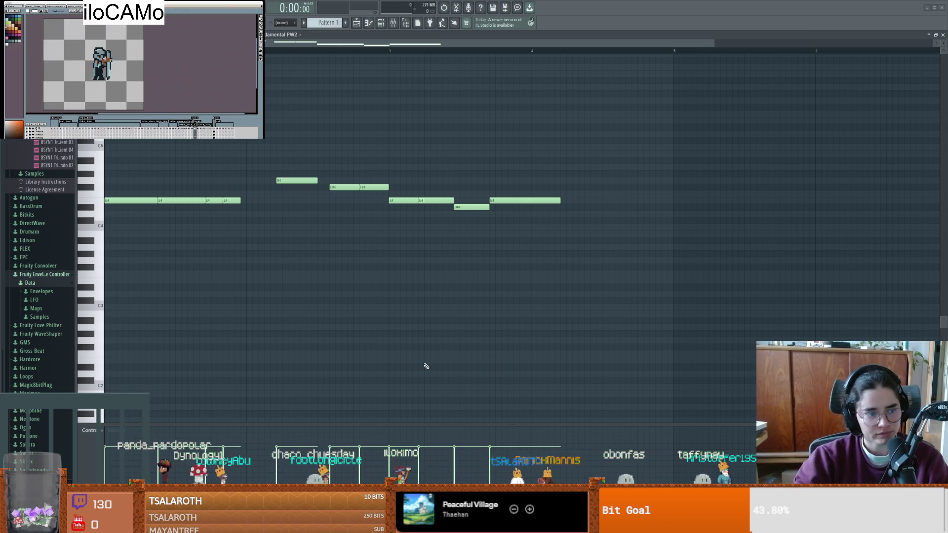
scroll(341, 291, up, 4)
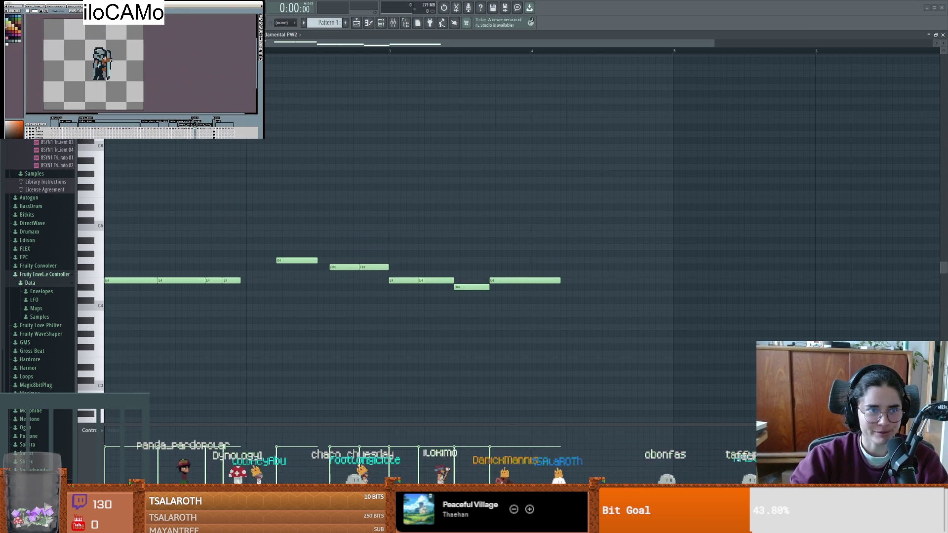
key(alt+f)
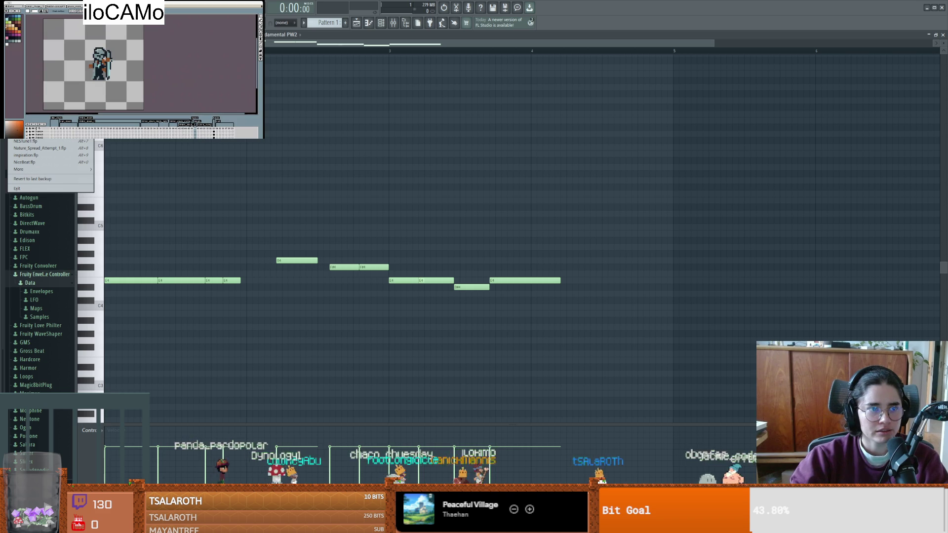
key(e)
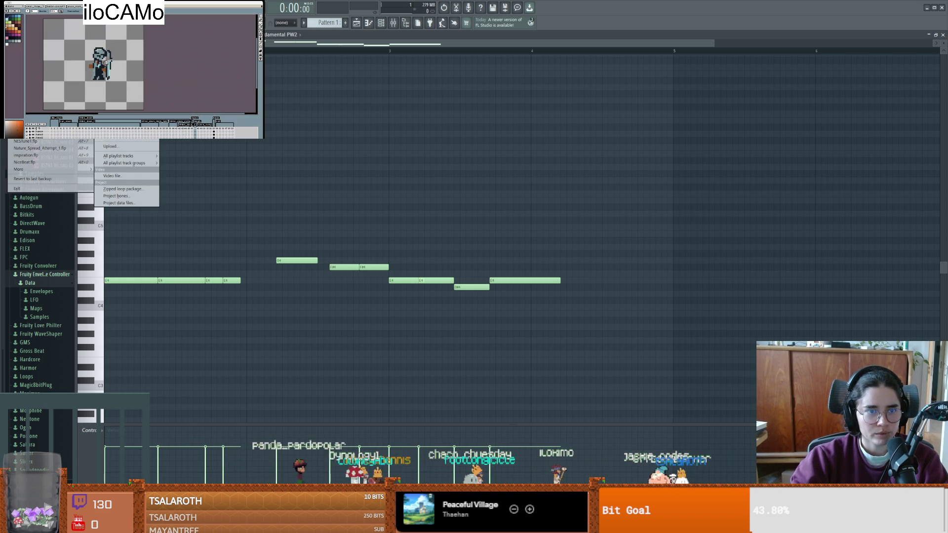
key(o)
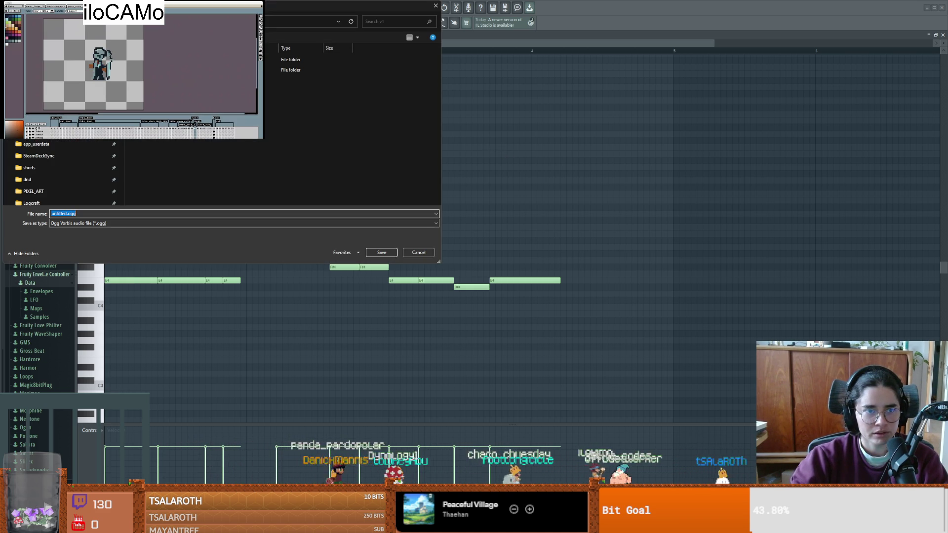
- Browse to the Projects\2026 folder as the export location
scroll(44, 181, down, 5)
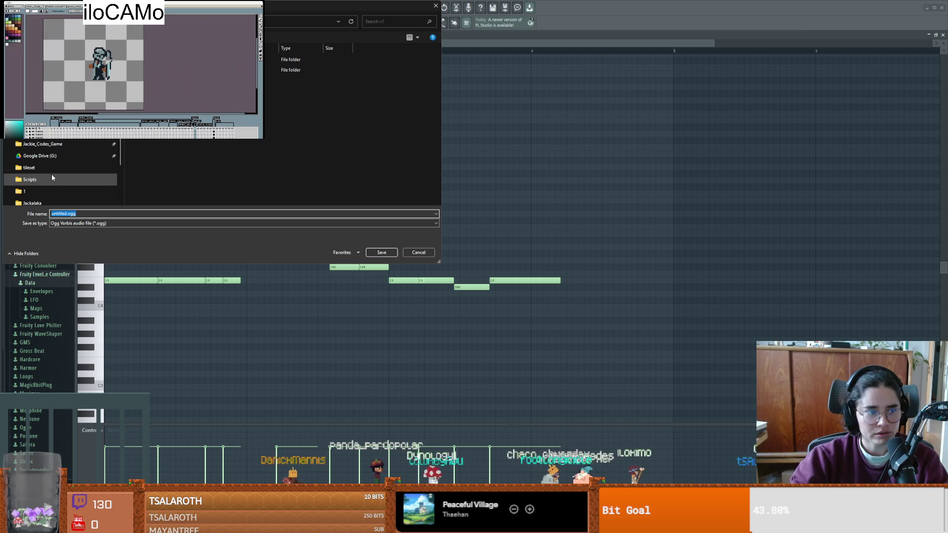
scroll(53, 178, down, 3)
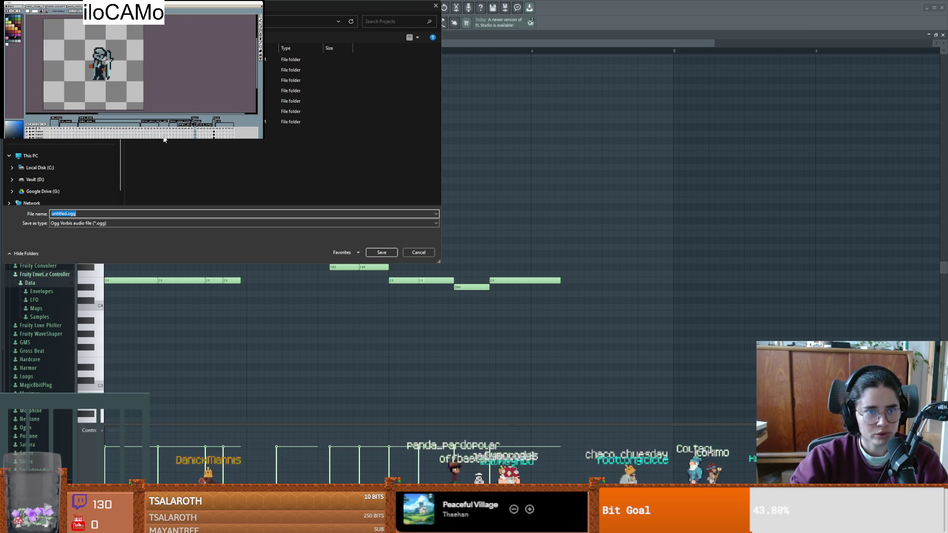
right_click(166, 145)
click(185, 177)
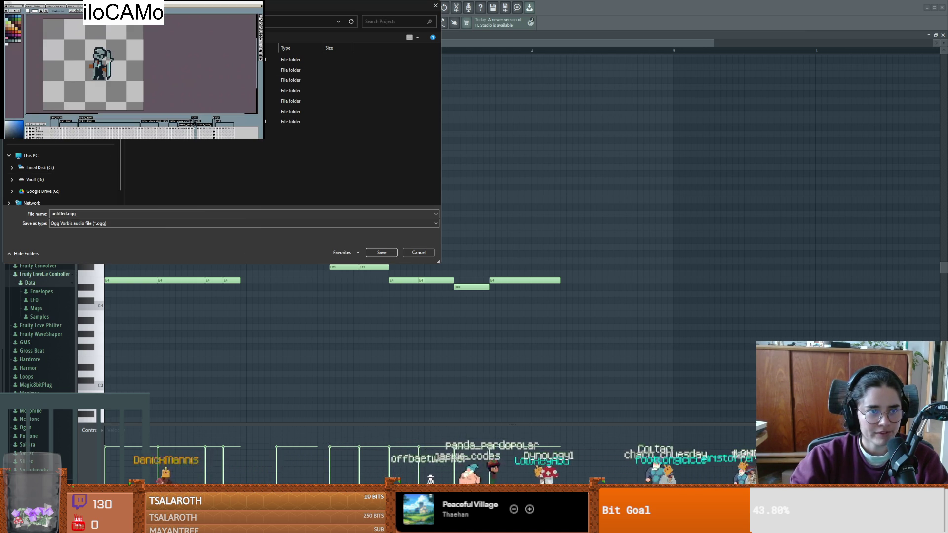
click(291, 111)
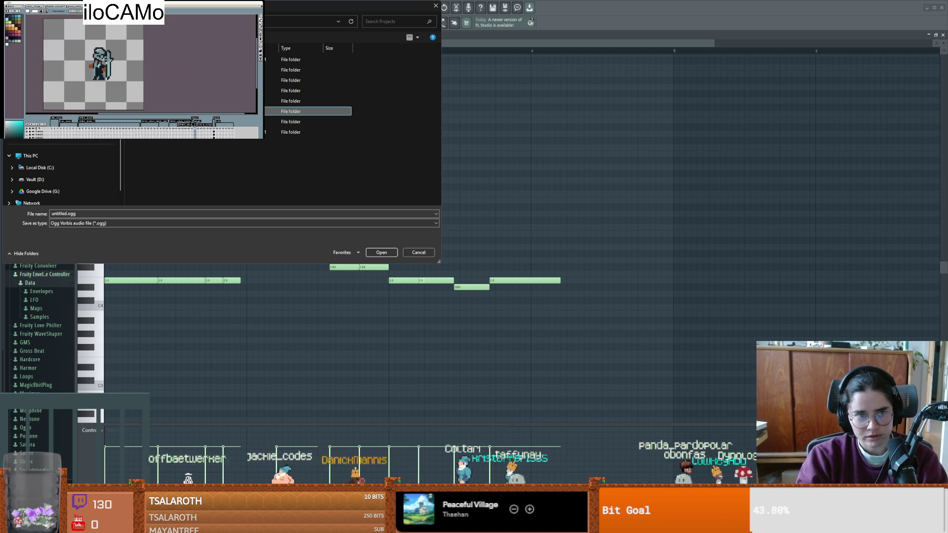
key(Up)
key(Return)
- Name the file funeral and start the render
click(162, 213)
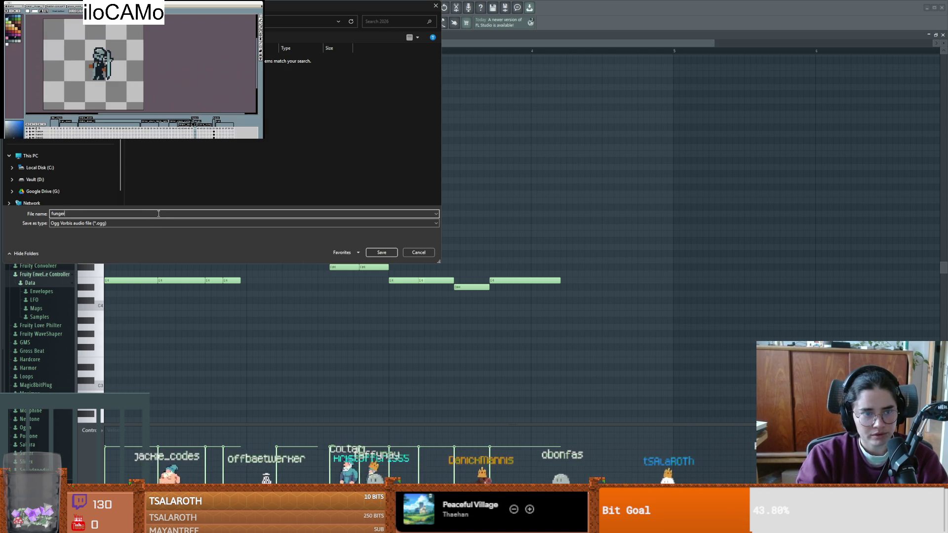
key(BackSpace)
text(eral)
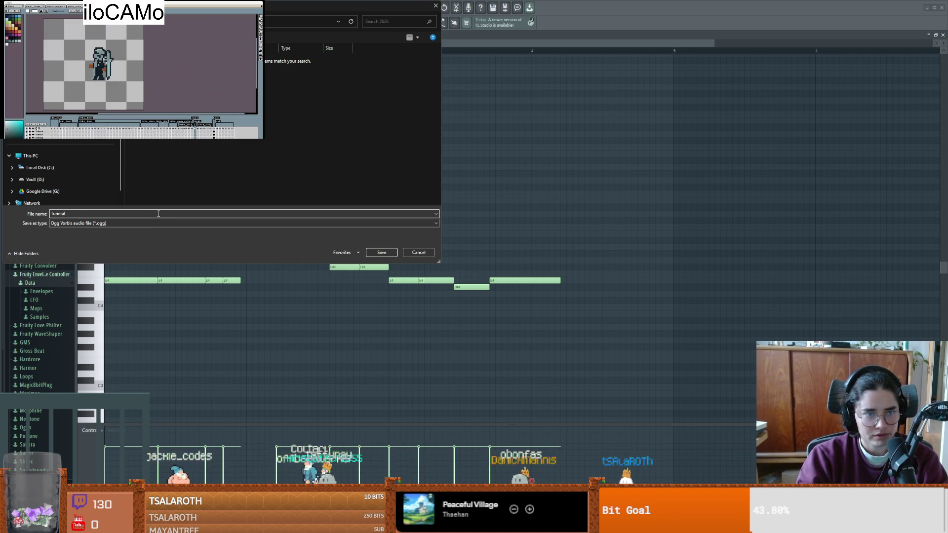
key(Return)
click(510, 366)
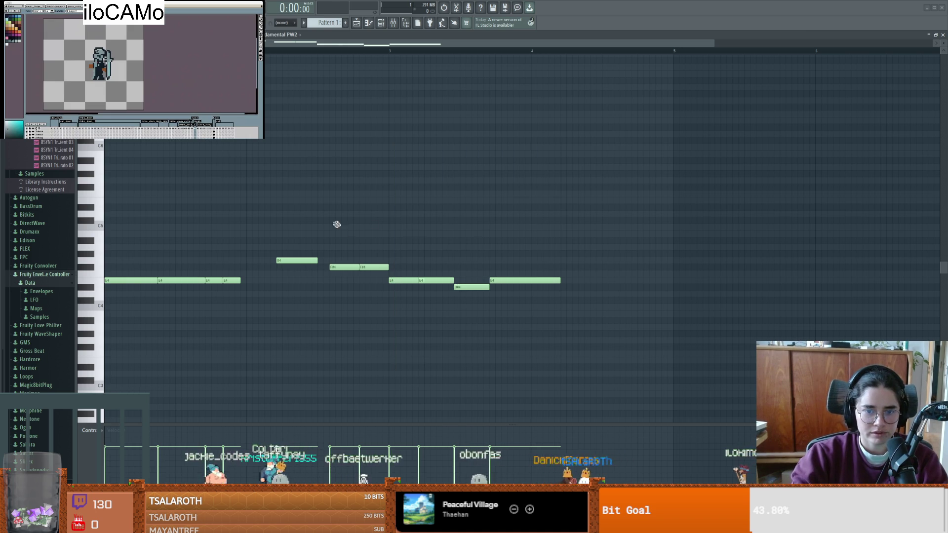
- Save the project as funeral in a new project folder under Projects\2026
click(11, 5)
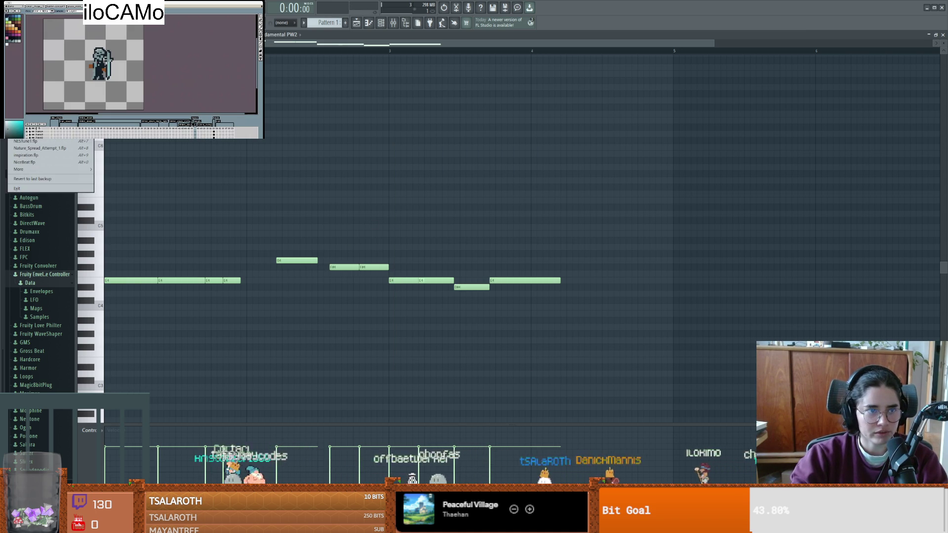
key(ctrl+shift+s)
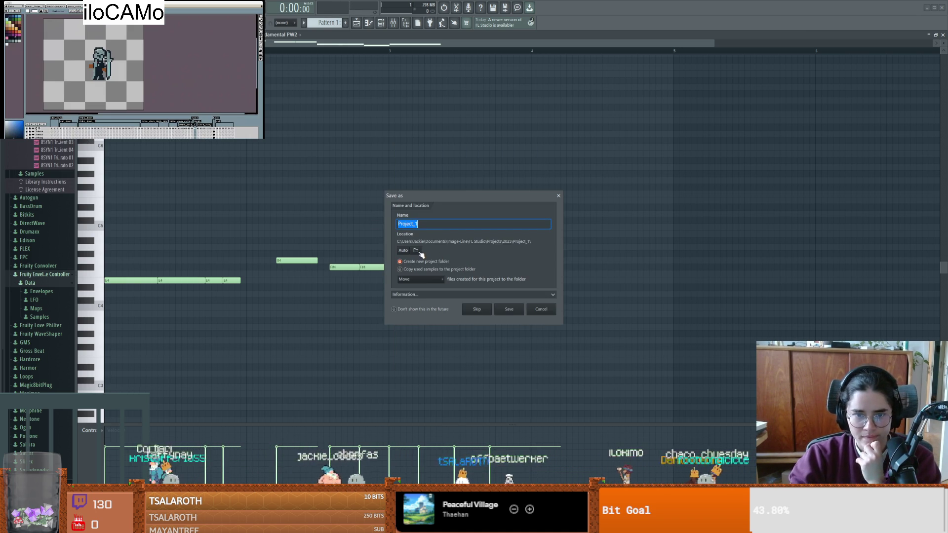
click(417, 250)
click(551, 211)
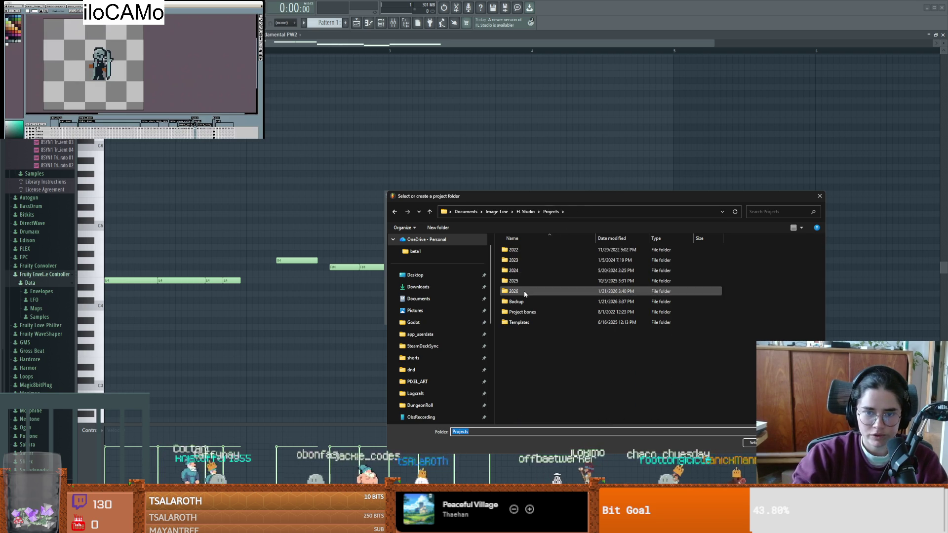
double_click(524, 291)
click(750, 442)
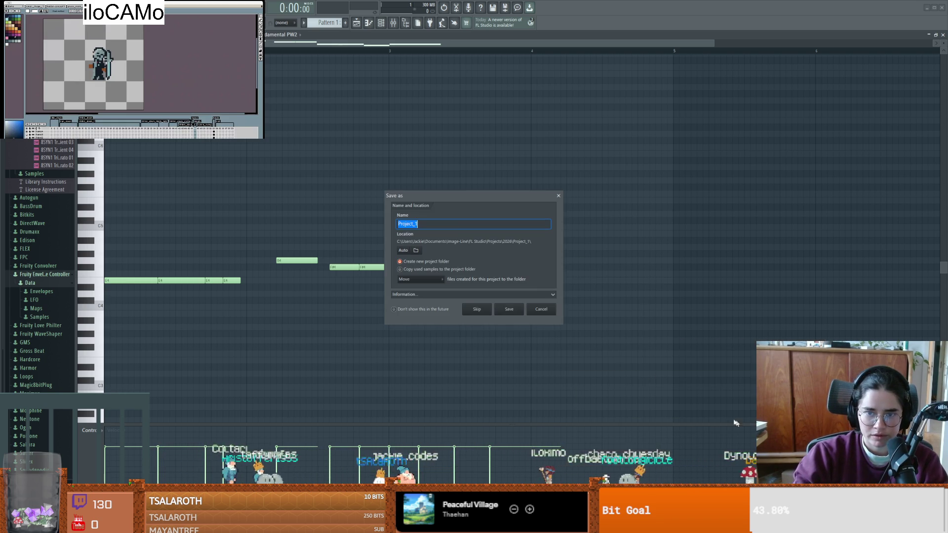
text(funeral)
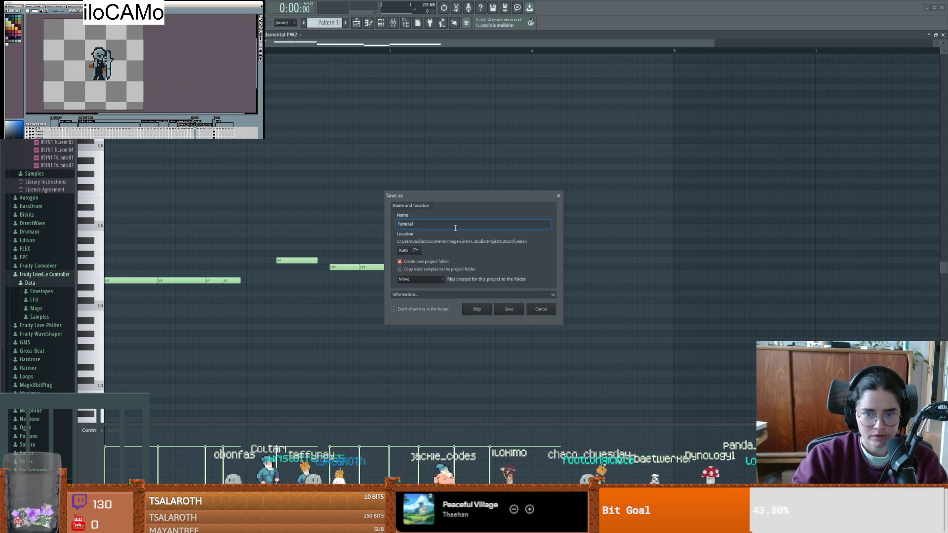
click(509, 310)
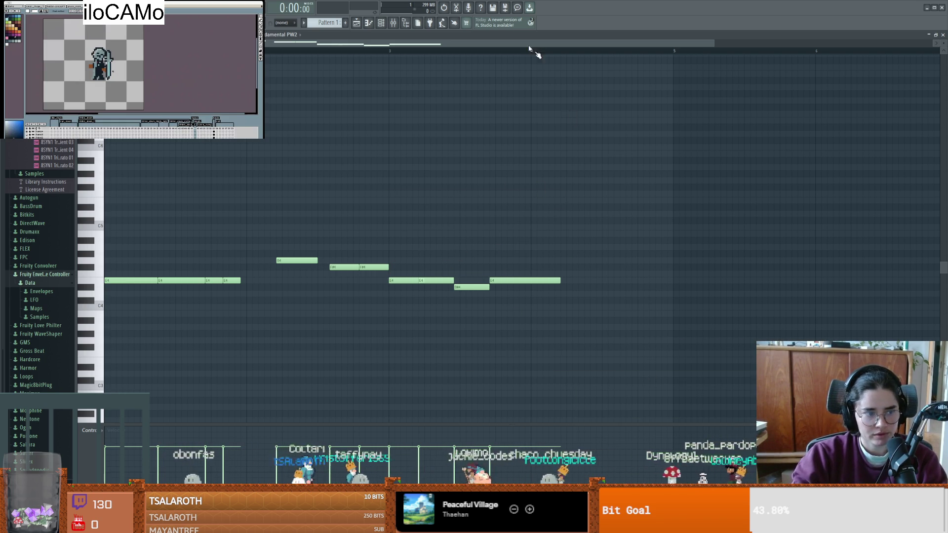
key(alt+f)
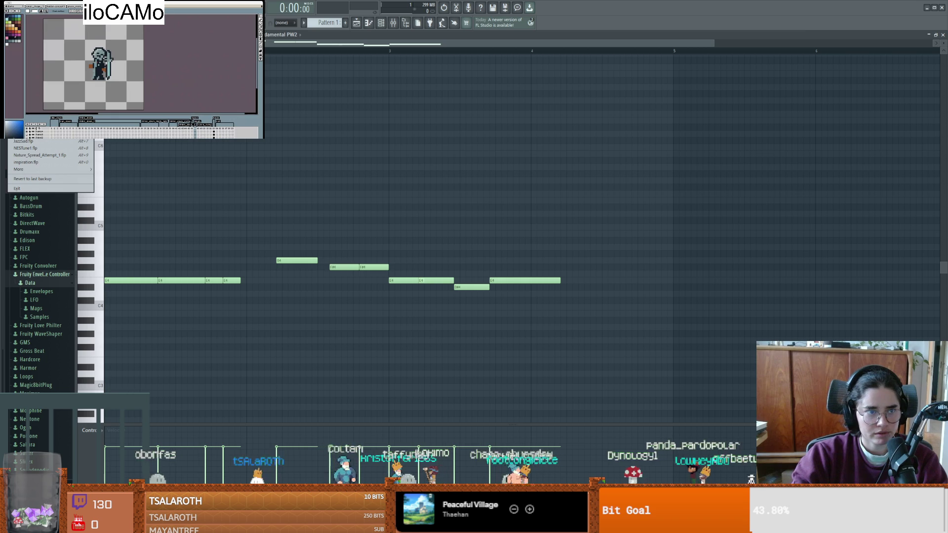
- Start an Ogg export and navigate to the new-game-project folder
mouse_move(50, 135)
click(118, 126)
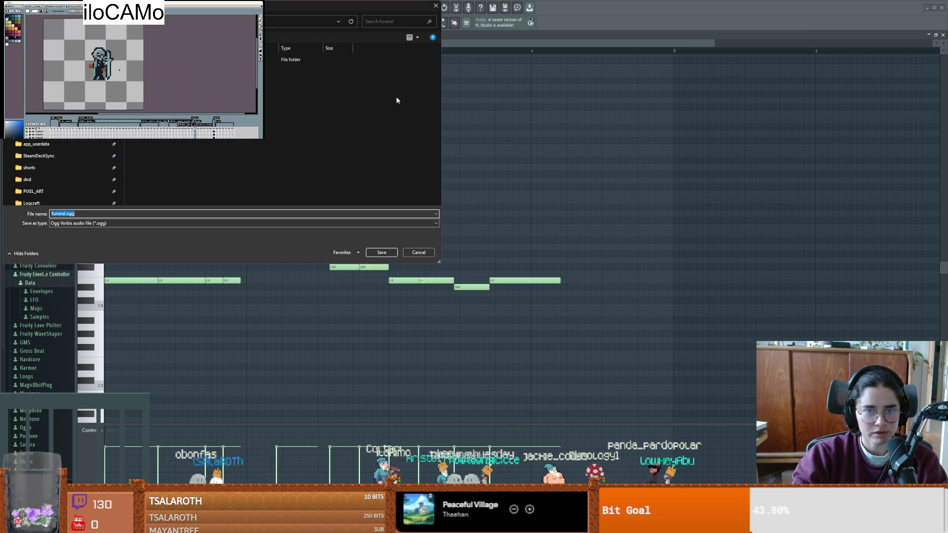
scroll(59, 163, down, 3)
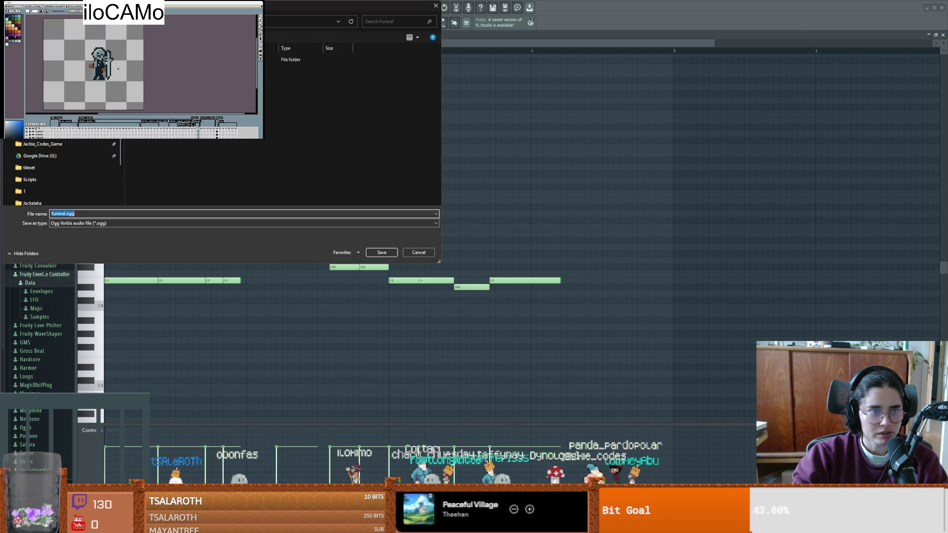
key(alt+Up)
key(Up)
key(Down)
key(Down)
key(Return)
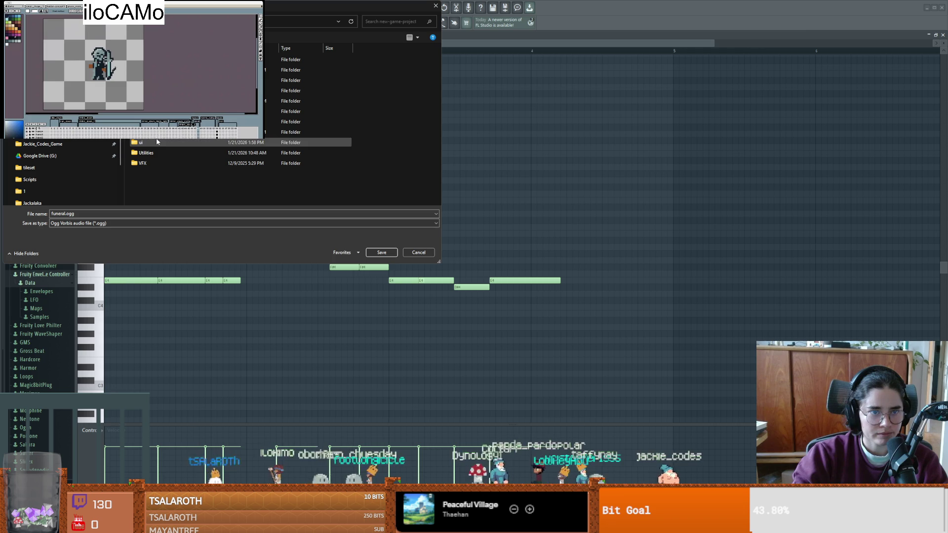
- Render funeral.ogg into Audio\SFX, then shrink FL Studio to reveal Godot
double_click(148, 122)
click(198, 59)
key(Return)
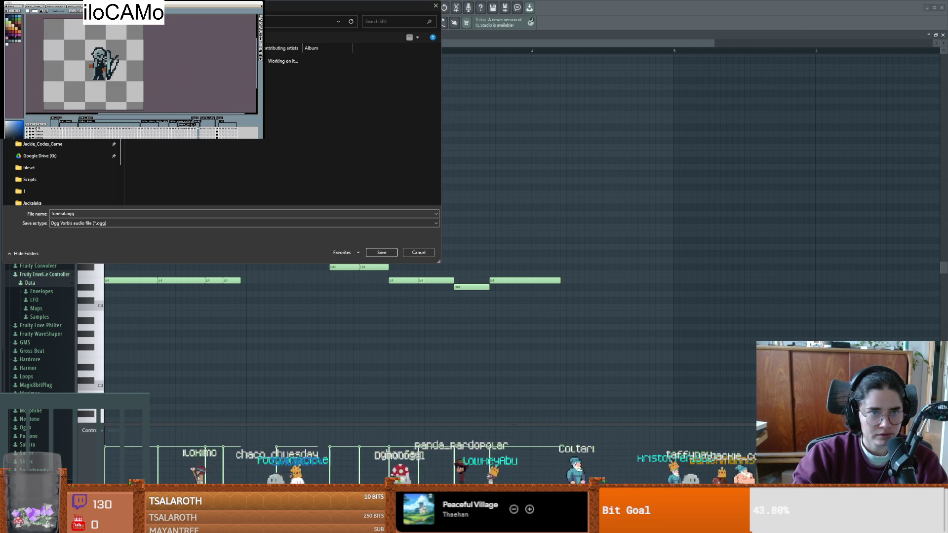
click(381, 253)
click(537, 362)
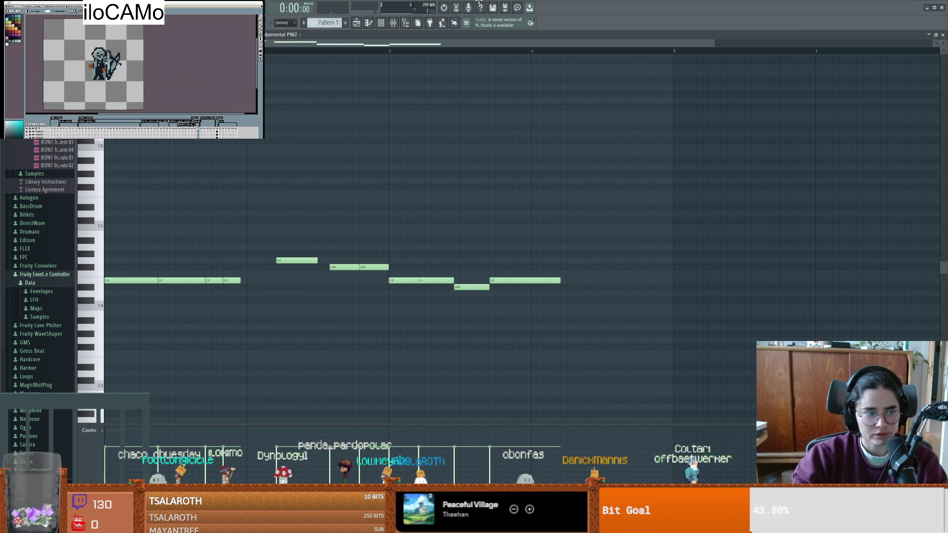
mouse_move(531, 8)
mouse_down()
mouse_move(532, 59)
mouse_move(461, 60)
mouse_up()
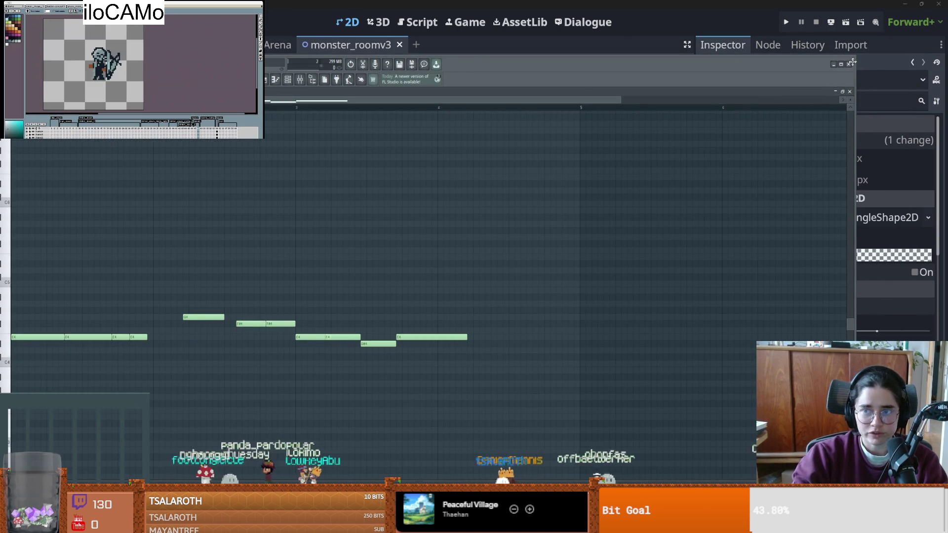
- Close FL Studio and bring the Godot editor to the front
click(849, 64)
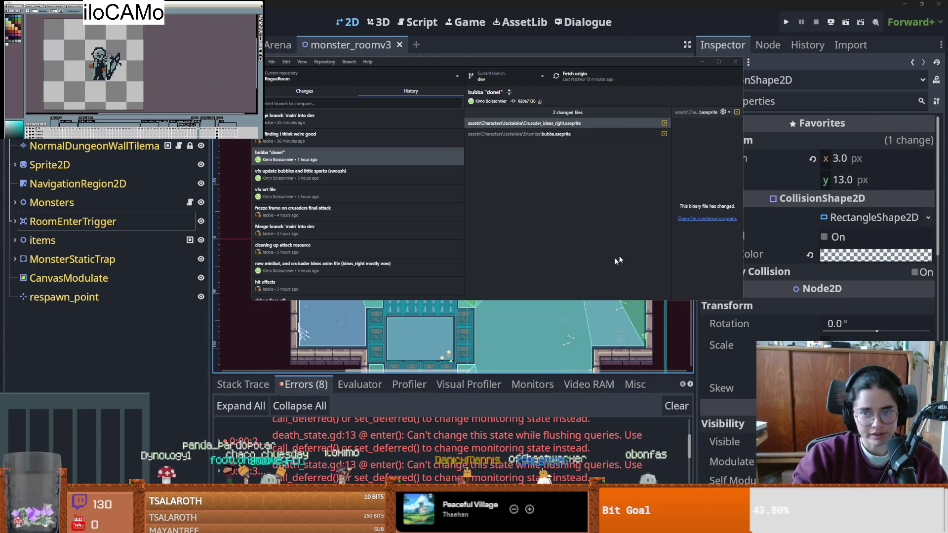
click(508, 353)
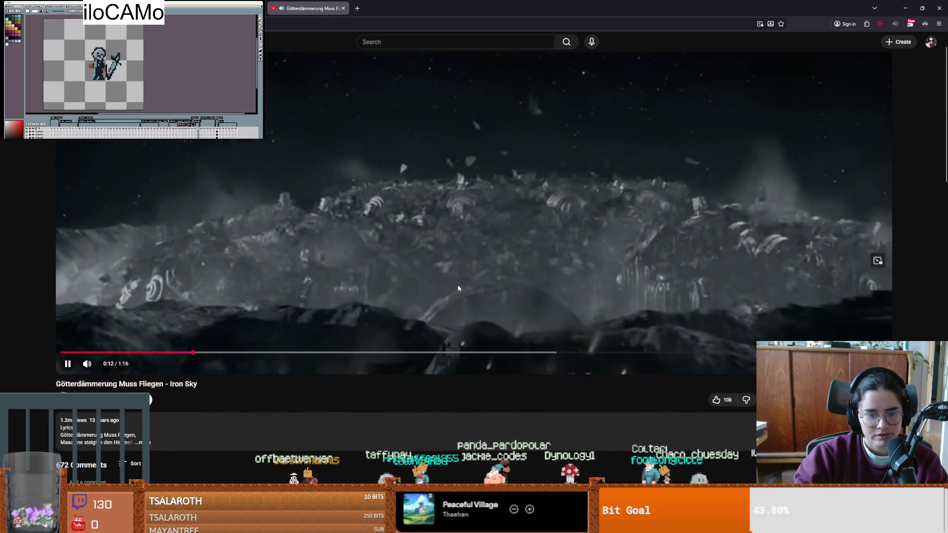
- Pause the Iron Sky video and switch back to the Godot editor
scroll(462, 282, down, 1)
scroll(458, 289, up, 2)
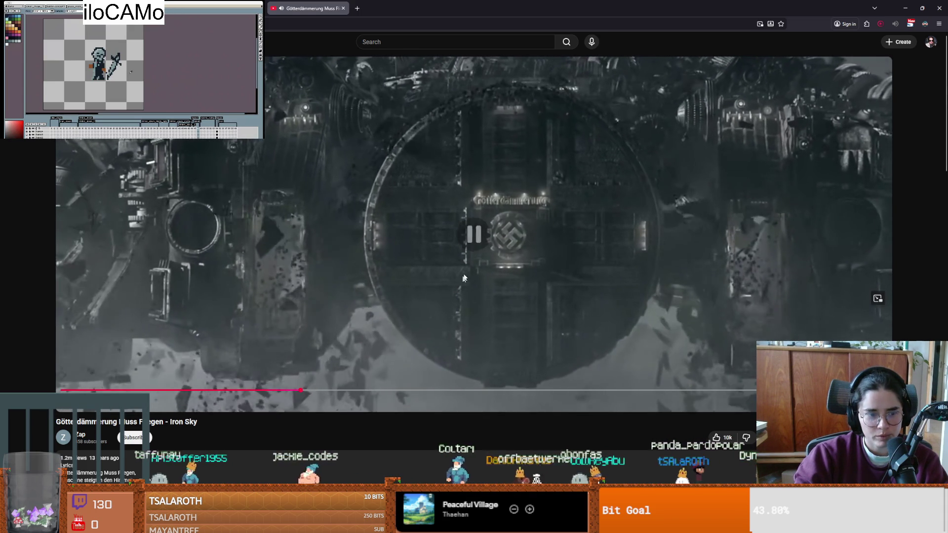
click(591, 97)
key(alt+Tab)
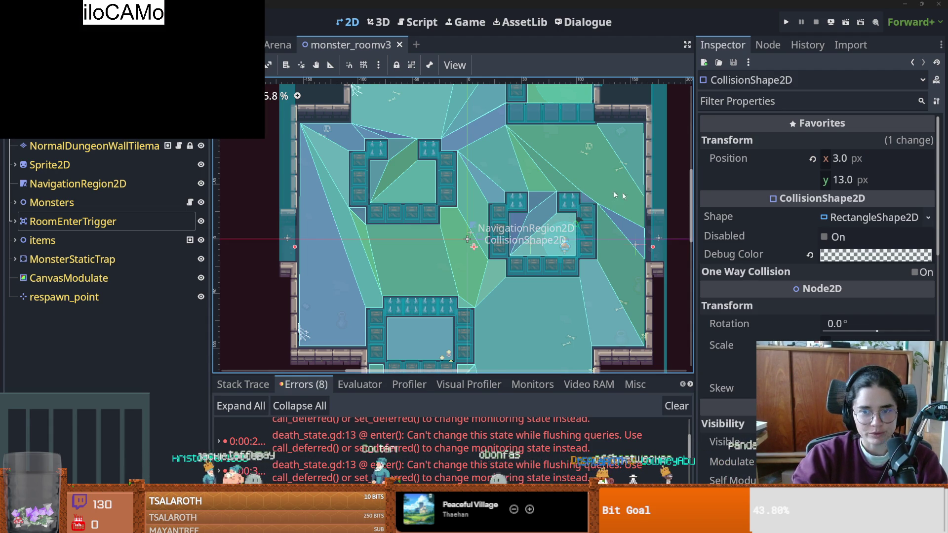
- Save the monster_roomv3 scene, select its root node, and switch to the TilemapArena scene
scroll(568, 217, up, 1)
key(ctrl+s)
scroll(449, 194, up, 2)
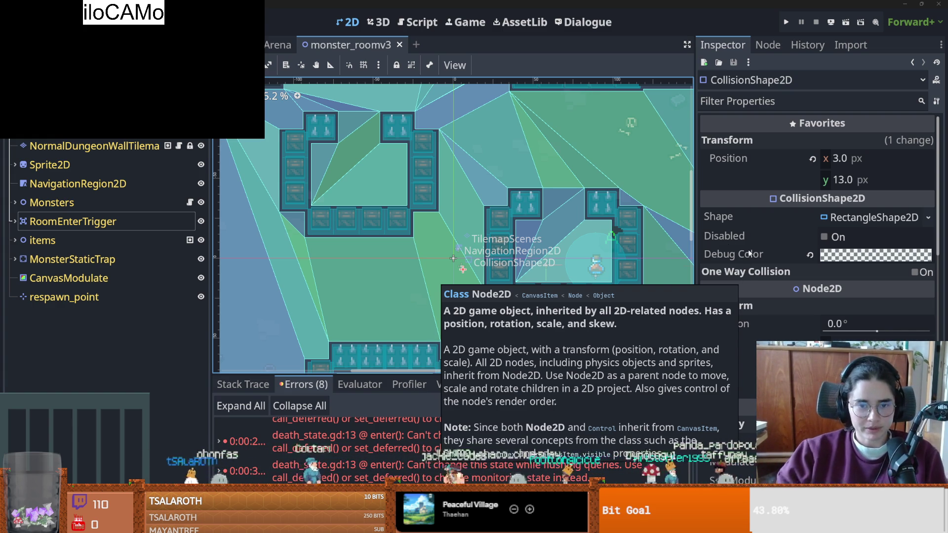
scroll(577, 268, down, 2)
key(ctrl+s)
scroll(467, 284, up, 2)
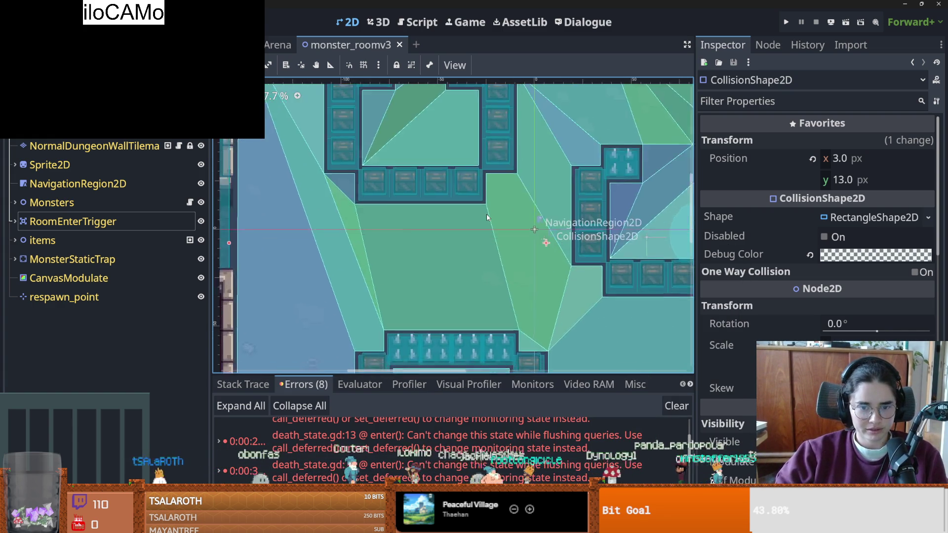
key(ctrl+s)
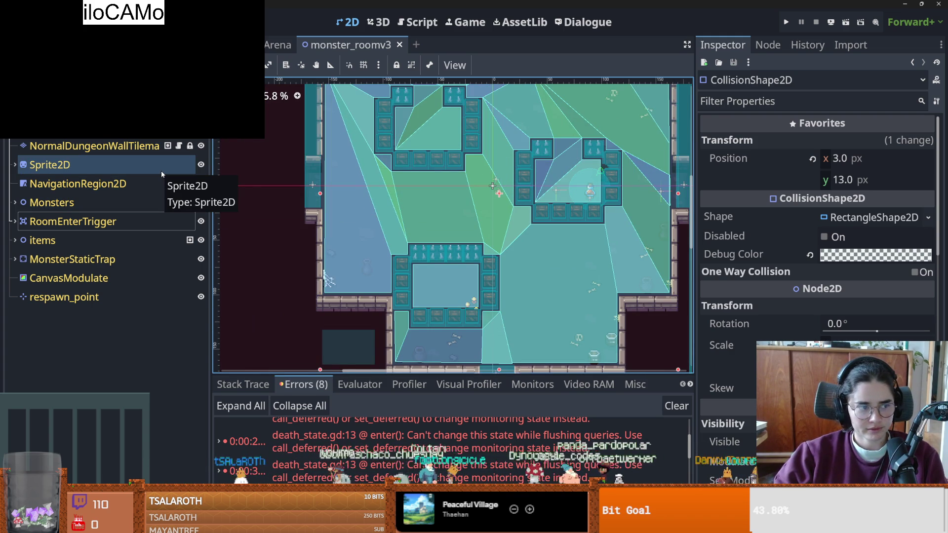
click(326, 280)
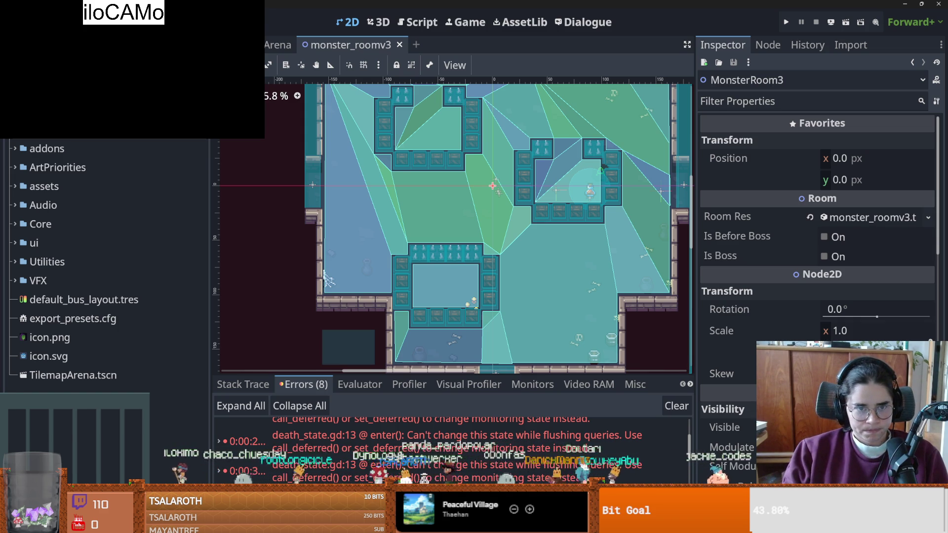
key(ctrl+shift+Tab)
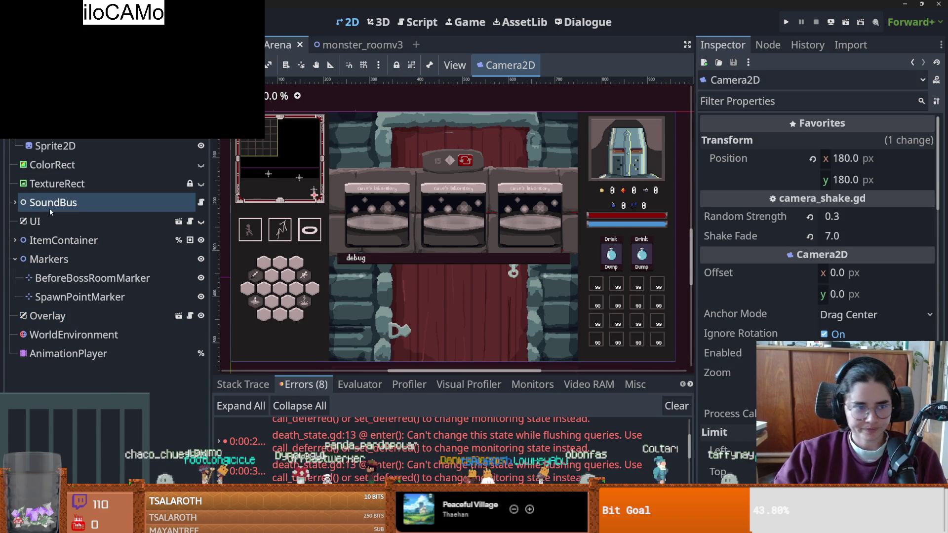
- Add an AudioStreamPlayer child under the SoundBus node by searching 'audio'
click(15, 203)
right_click(73, 209)
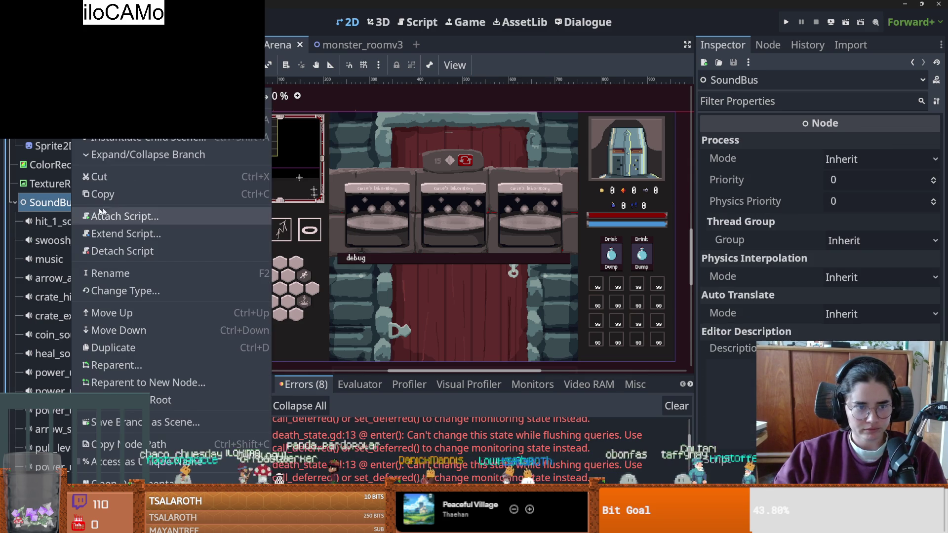
key(Escape)
key(ctrl+a)
text(audio)
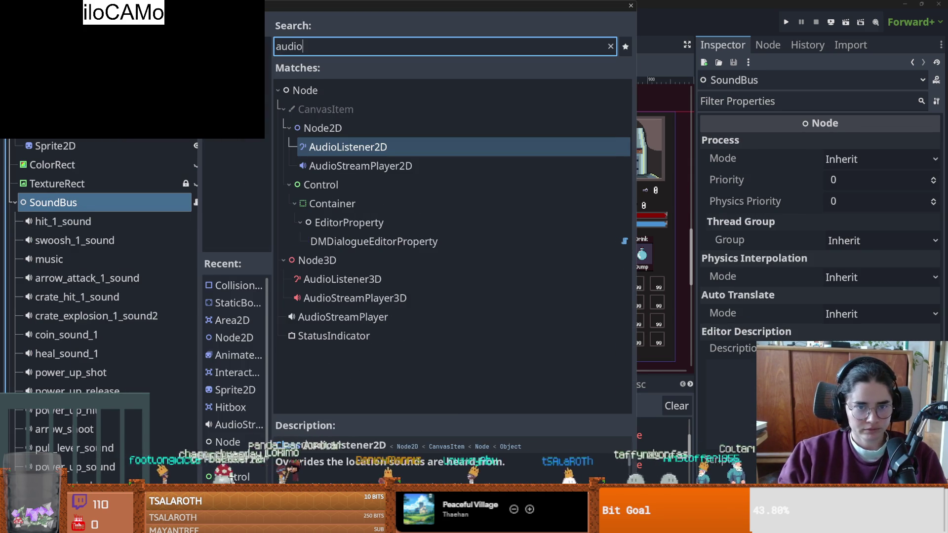
key(Down)
key(Down)
key(Down)
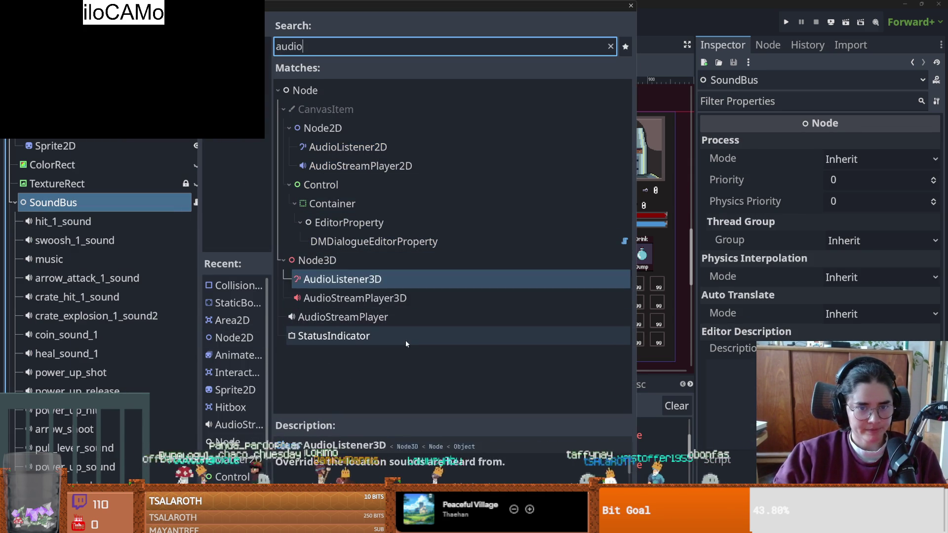
key(Return)
- Rename the new AudioStreamPlayer node to funeralSound
double_click(90, 348)
key(BackSpace)
text(funeralSound)
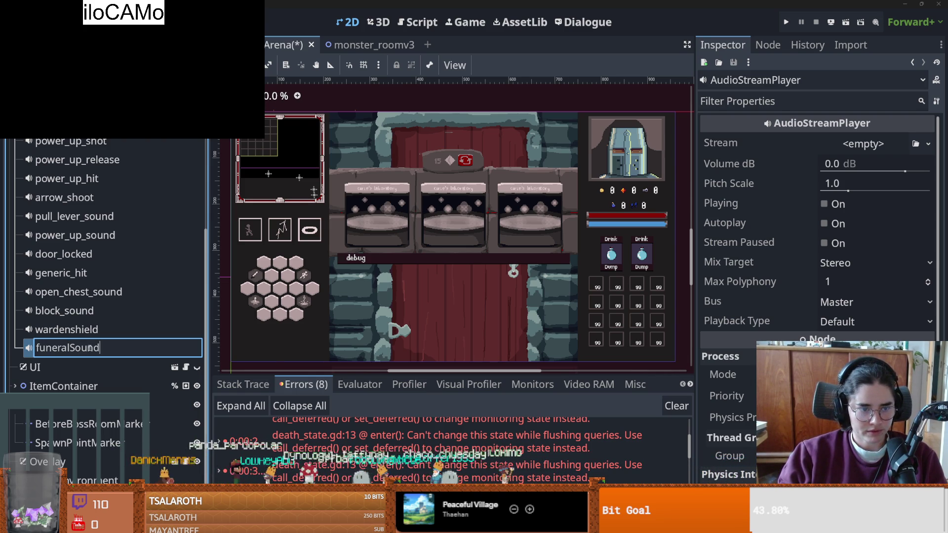
key(Return)
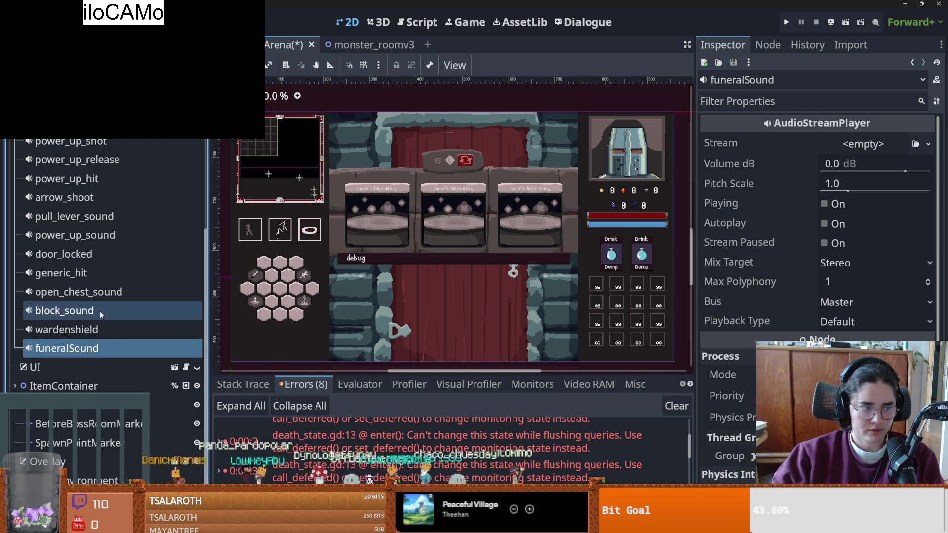
scroll(99, 247, up, 5)
- Open sound_bus.gd and drag funeralSound in to create a funeral_sound node reference
click(197, 185)
scroll(414, 242, down, 2)
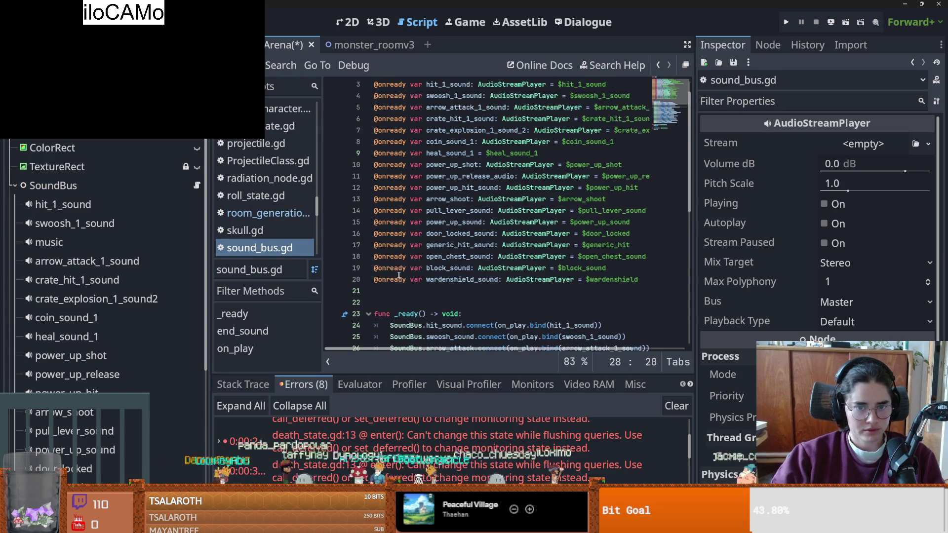
scroll(99, 297, down, 5)
mouse_move(69, 349)
mouse_down()
mouse_move(149, 330)
mouse_move(450, 190)
mouse_up()
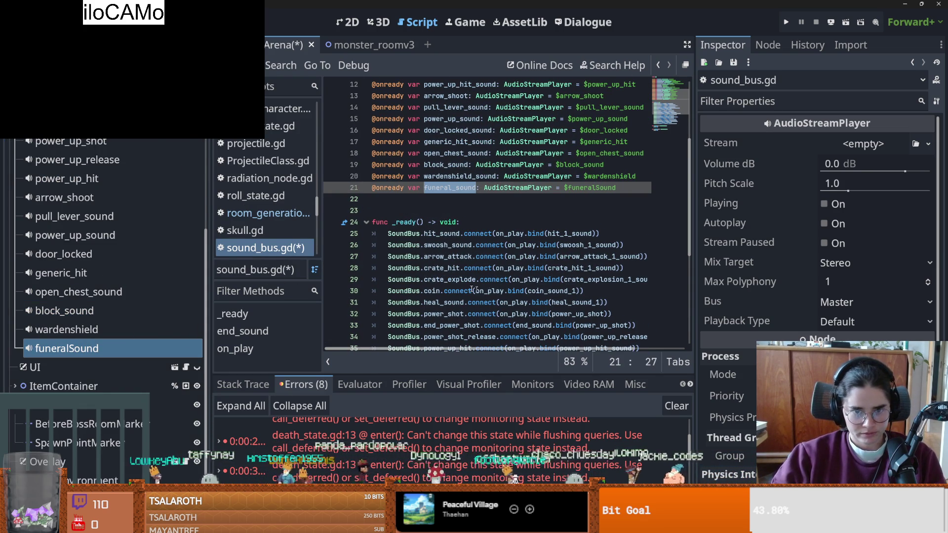
scroll(415, 197, down, 1)
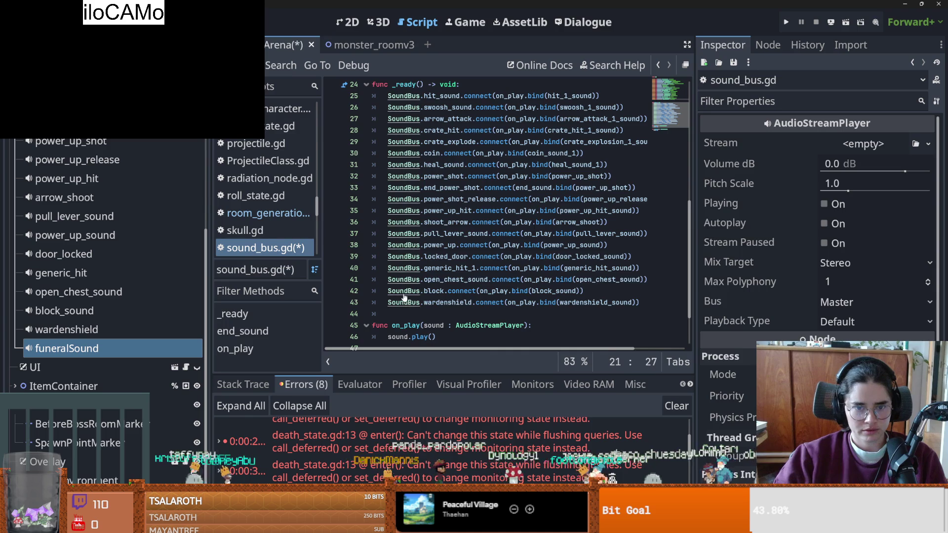
- Declare a new 'signal funeral_tune' in the SoundBus.gd signal list
ctrl+click(418, 303)
click(481, 329)
key(Return)
key(Return)
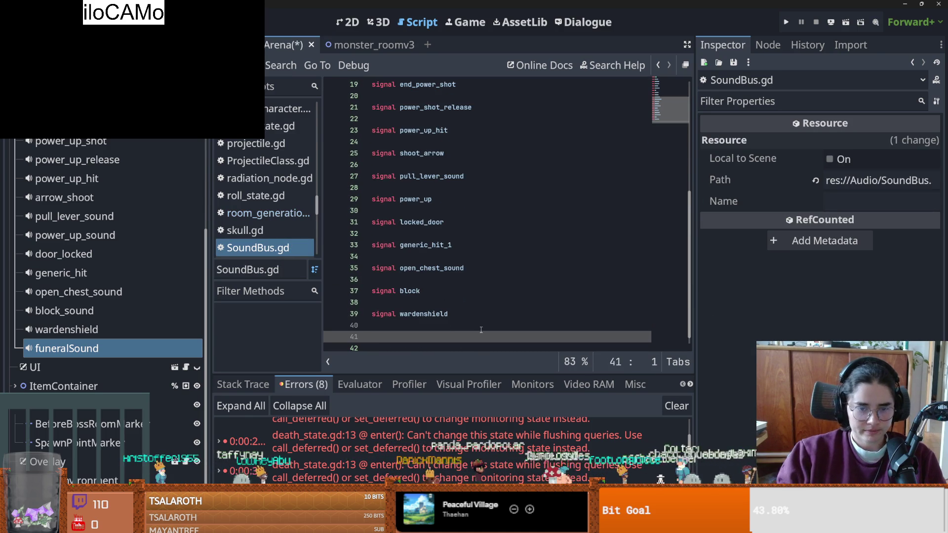
text(signal )
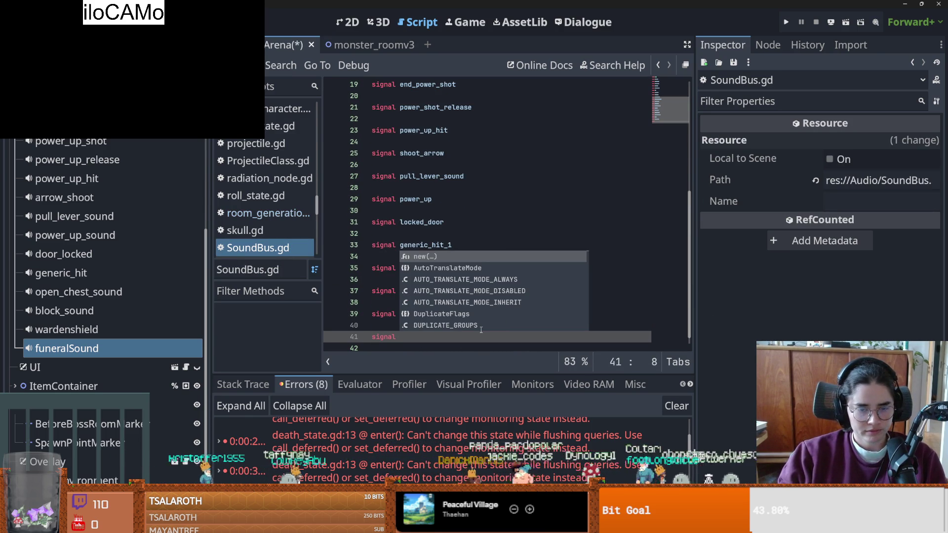
text(funeral_tune)
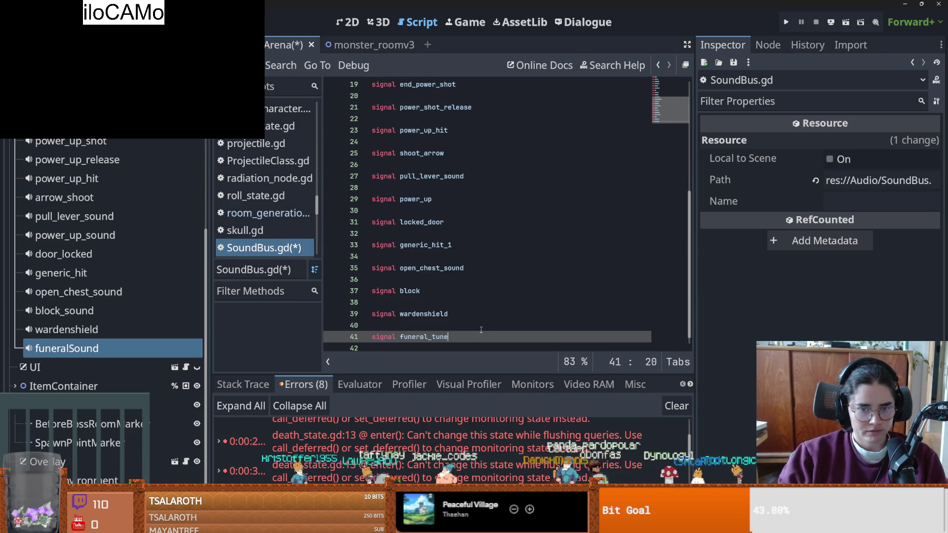
scroll(108, 271, up, 5)
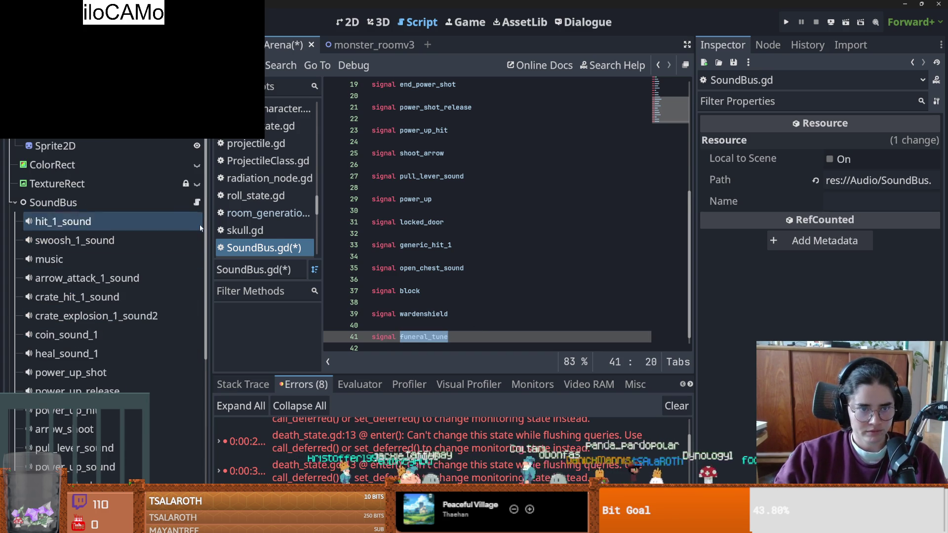
- In _ready, add SoundBus.funeral_tune.connect() reusing the copied on_play.bind(...) argument
click(198, 202)
click(574, 314)
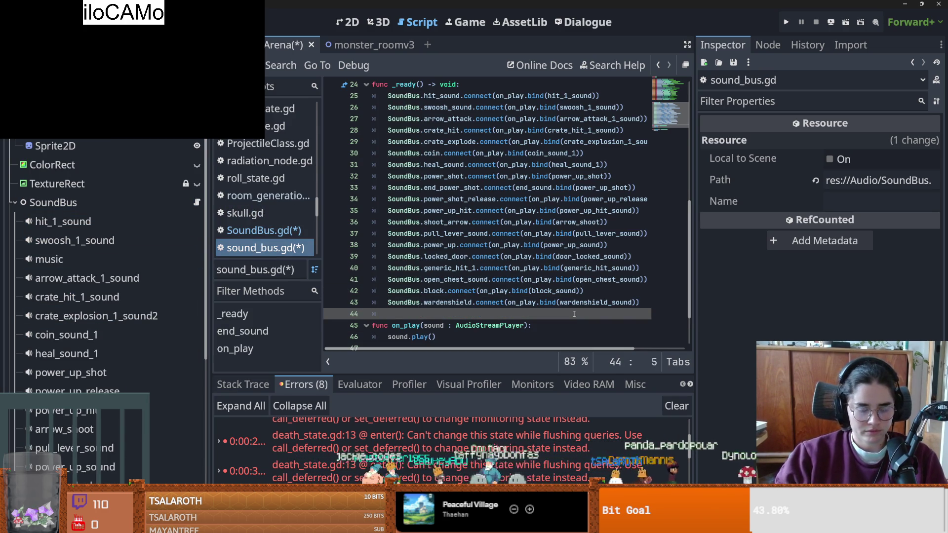
text(SoundB)
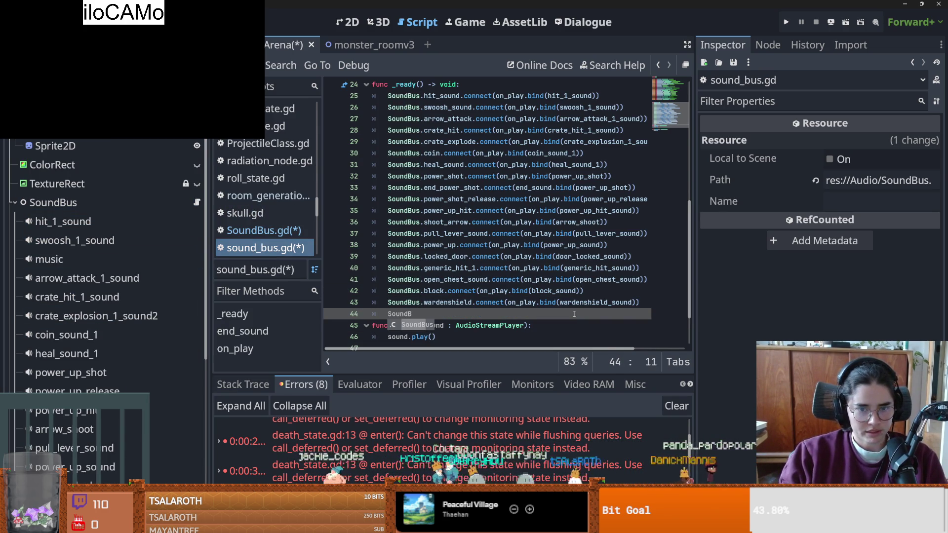
text(us.funeral_tune)
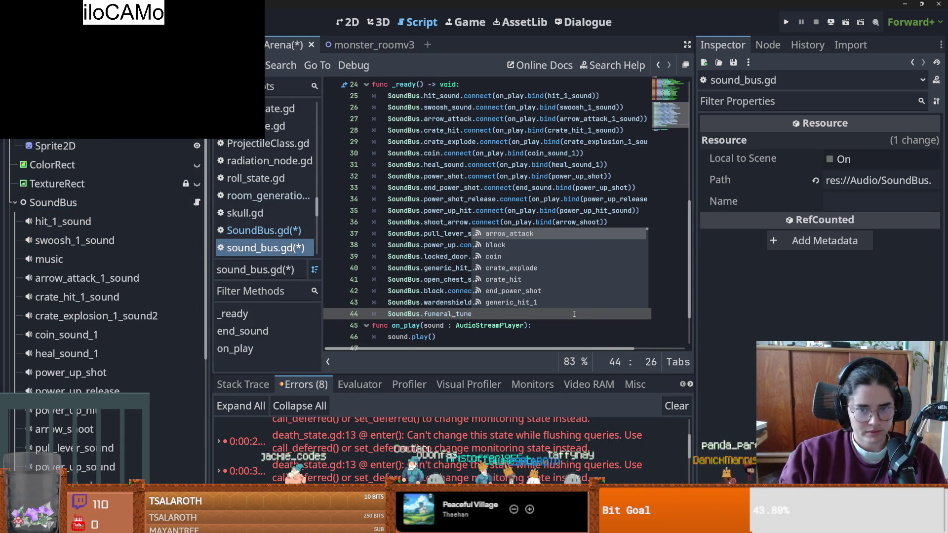
text(.connect()
key(Return)
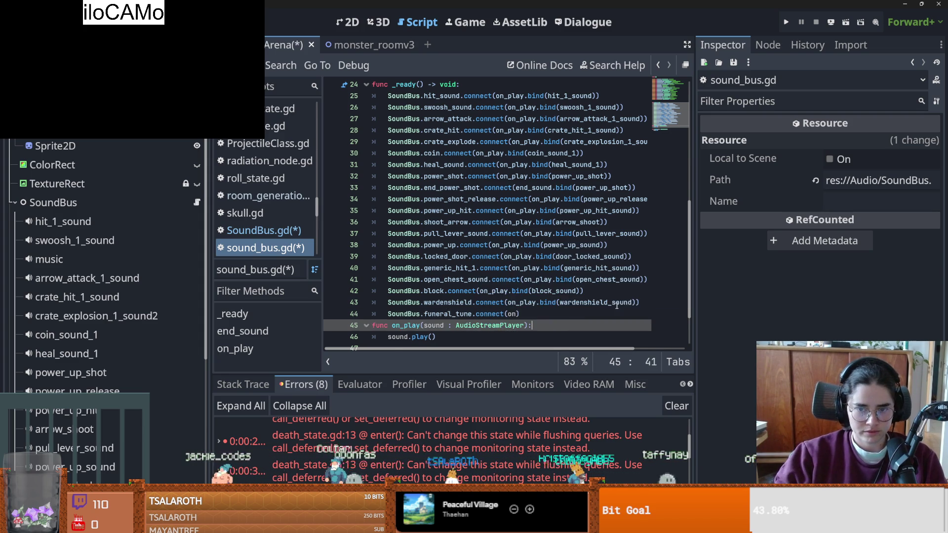
drag(640, 302, 510, 302)
key(ctrl+c)
key(Down)
key(BackSpace)
key(BackSpace)
key(ctrl+v)
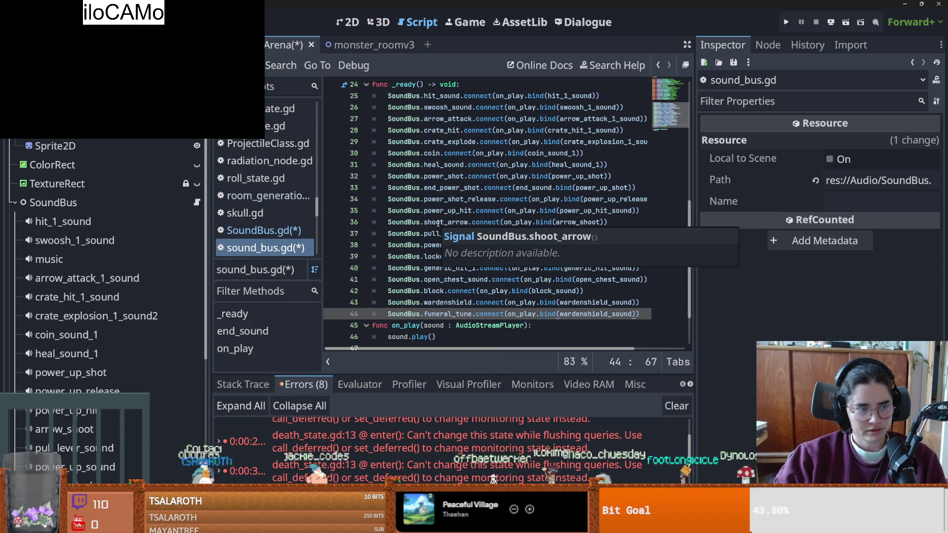
- Swap wardenshield_sound for funeral_sound in the new binding and save the scripts
scroll(438, 223, up, 5)
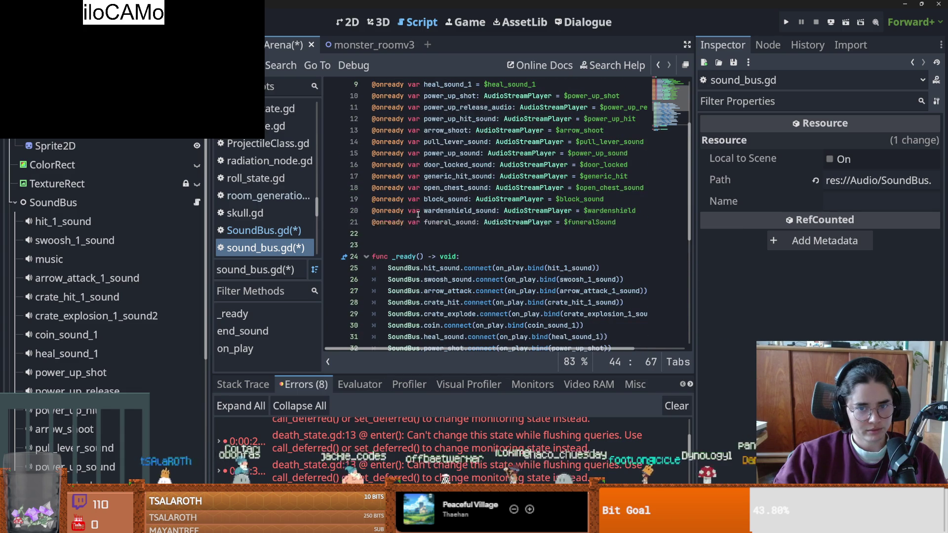
double_click(441, 223)
scroll(552, 309, down, 7)
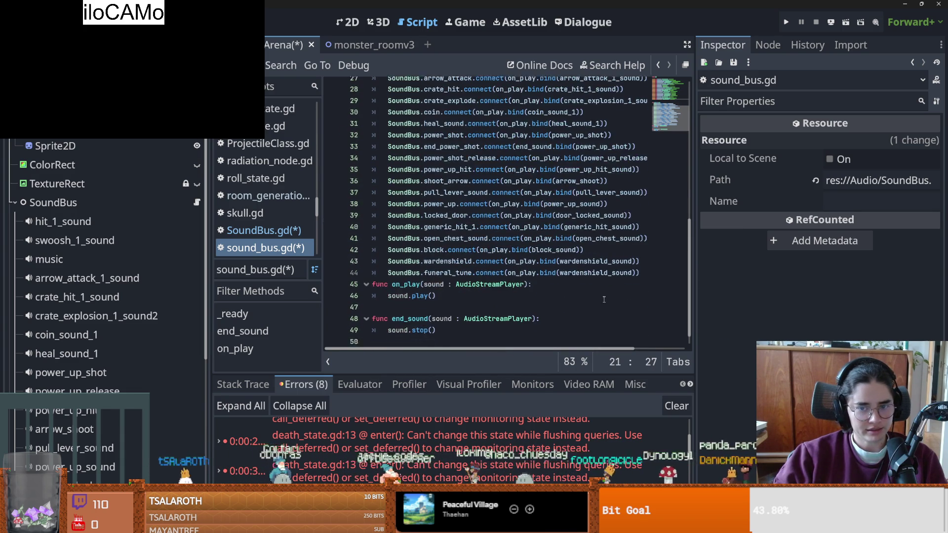
double_click(586, 257)
key(ctrl+v)
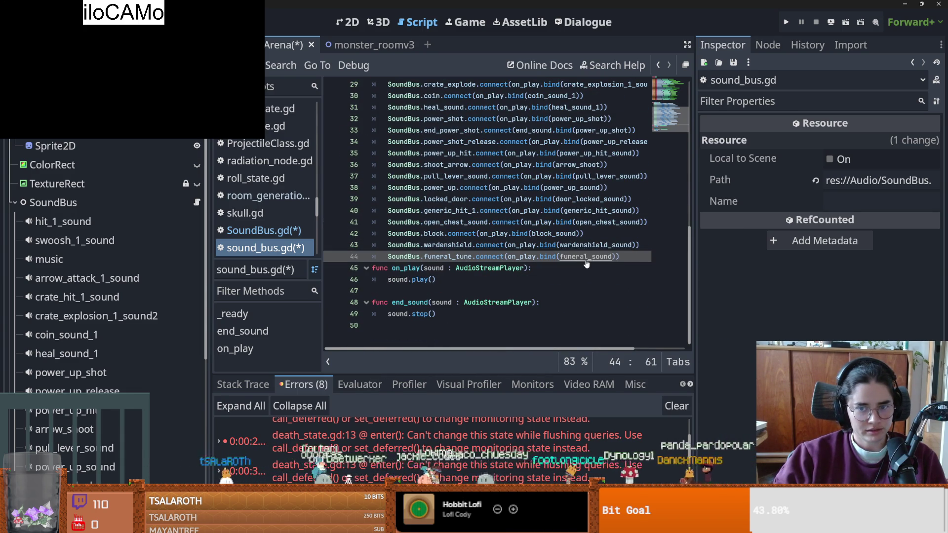
key(Return)
double_click(447, 257)
key(ctrl+s)
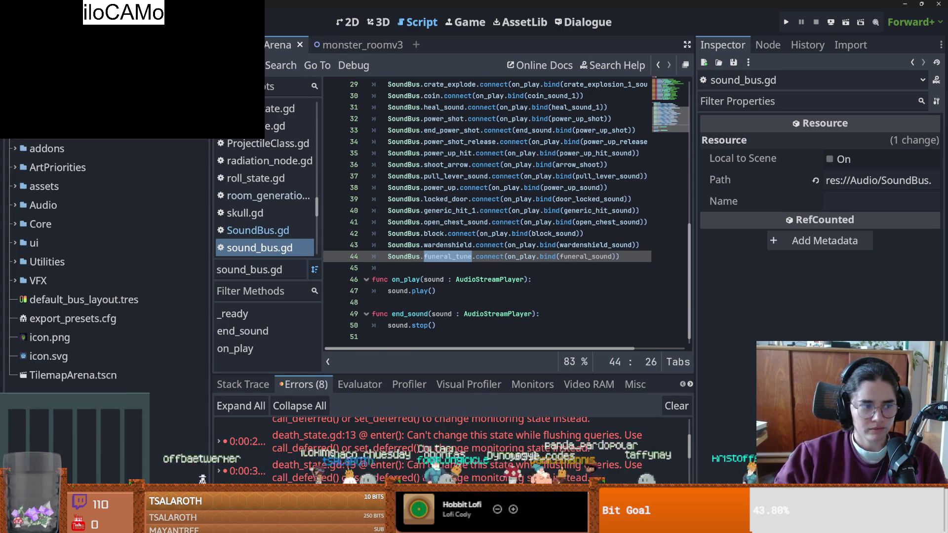
click(15, 186)
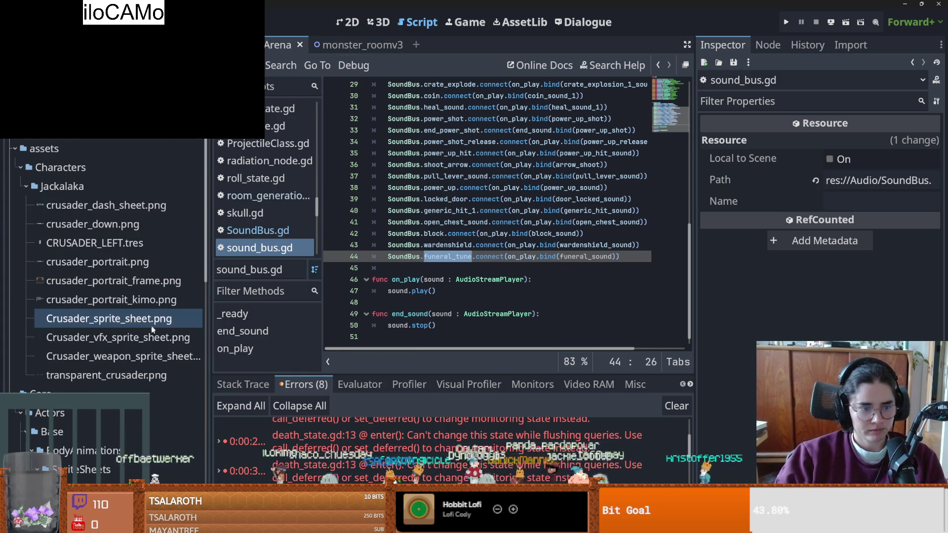
- Open the crusader scene, expand StateMachine, and open death_state's die_state.gd script
scroll(152, 323, down, 5)
double_click(114, 292)
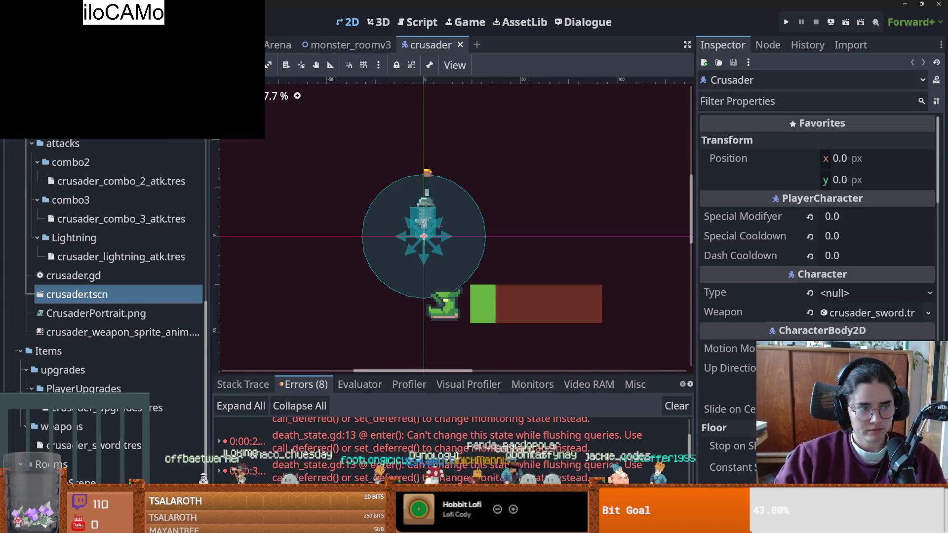
click(20, 44)
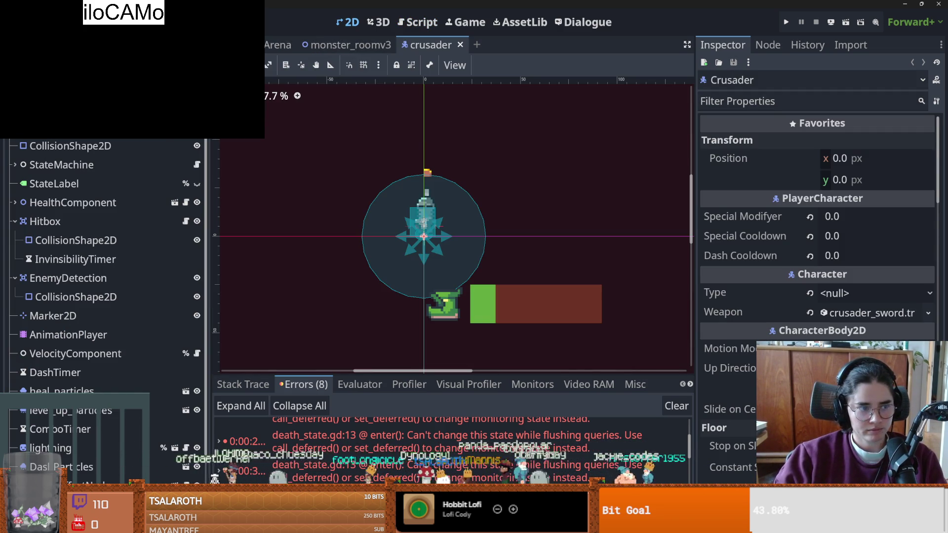
click(11, 221)
click(15, 164)
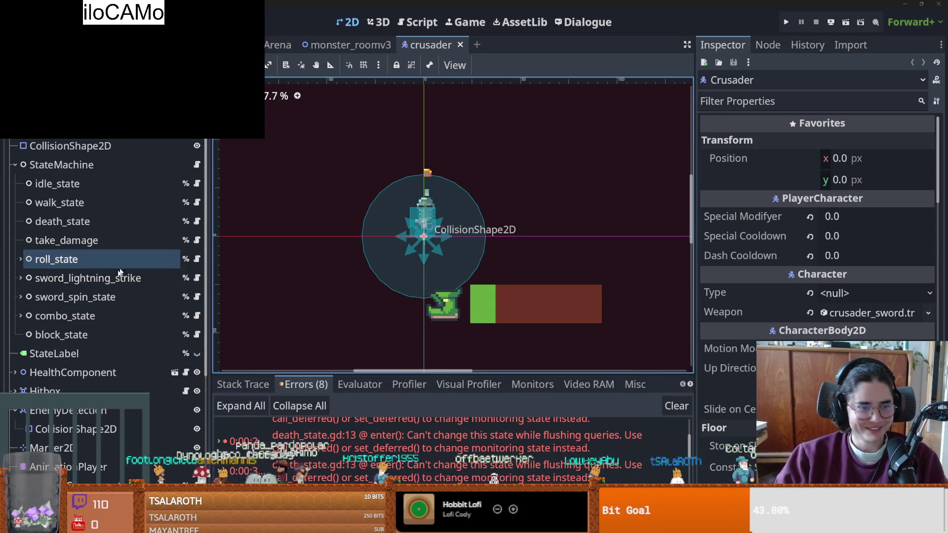
click(197, 222)
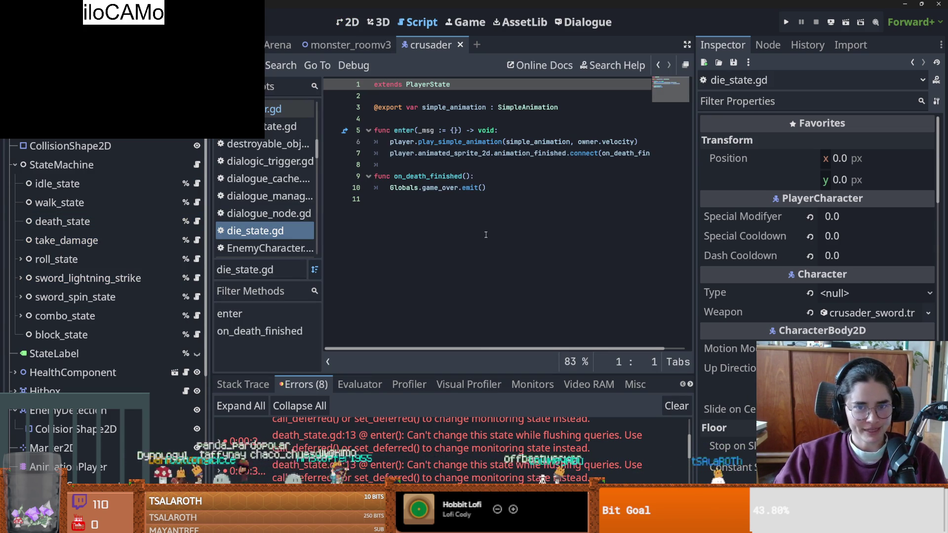
- Insert 'SoundBus.funeral_tune.emit()' at the start of enter(), then run the project
click(509, 131)
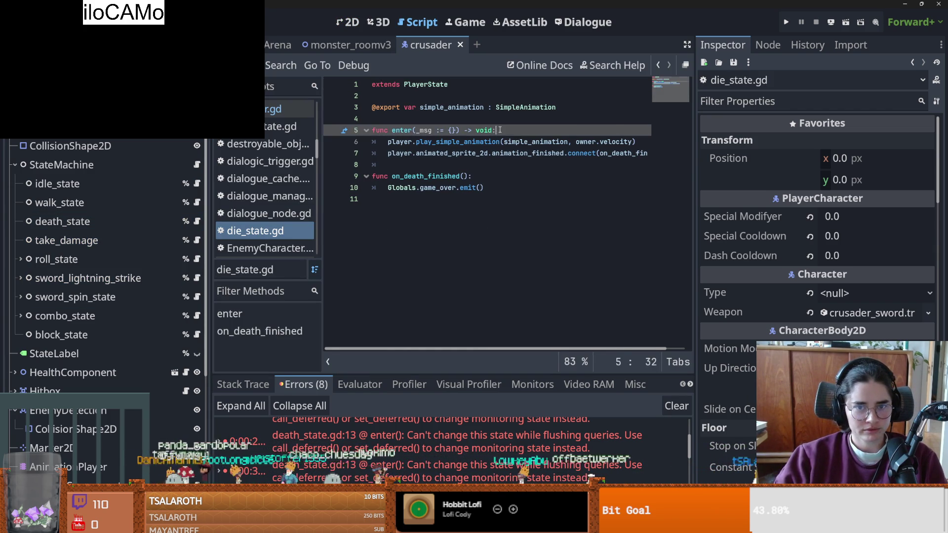
key(Return)
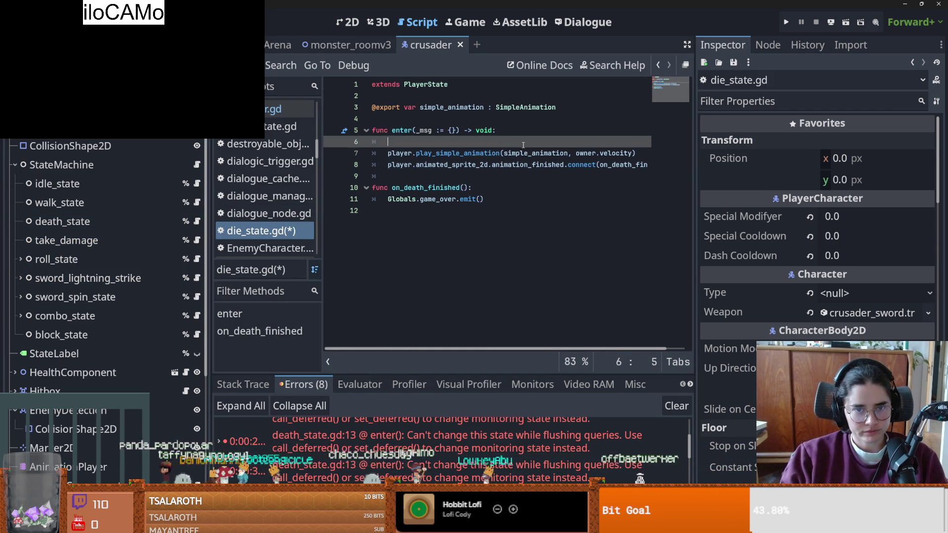
text(SoundBus.pow)
key(Return)
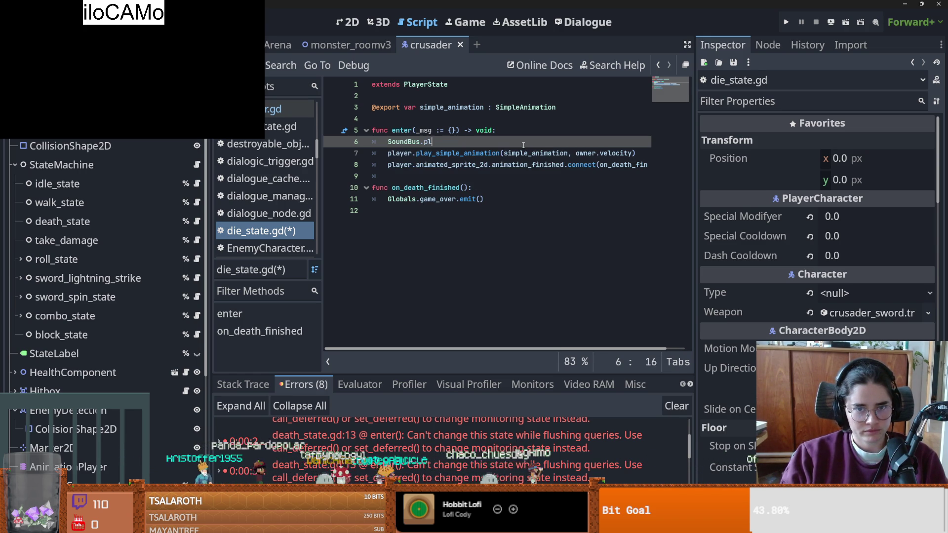
text(ay)
key(BackSpace)
key(BackSpace)
key(BackSpace)
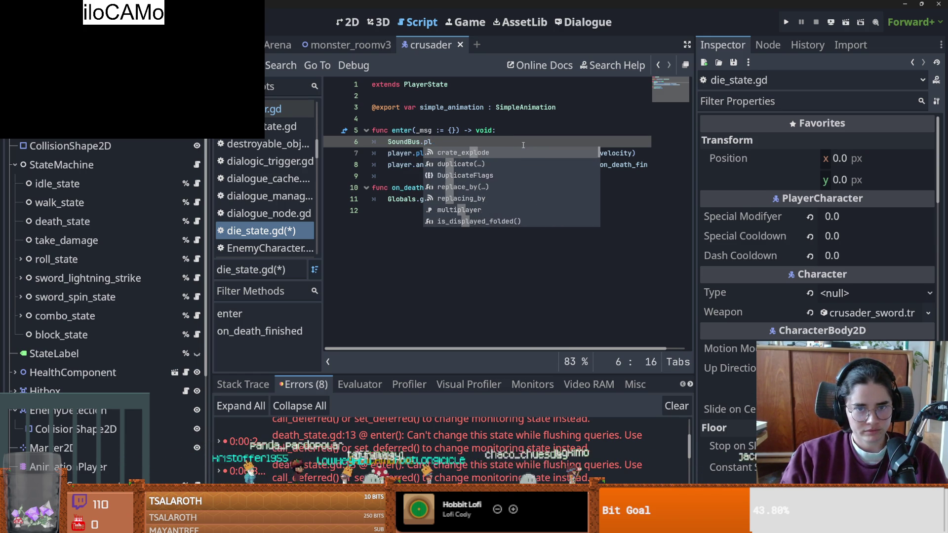
text(fu)
key(Return)
text(.em)
key(Return)
click(787, 22)
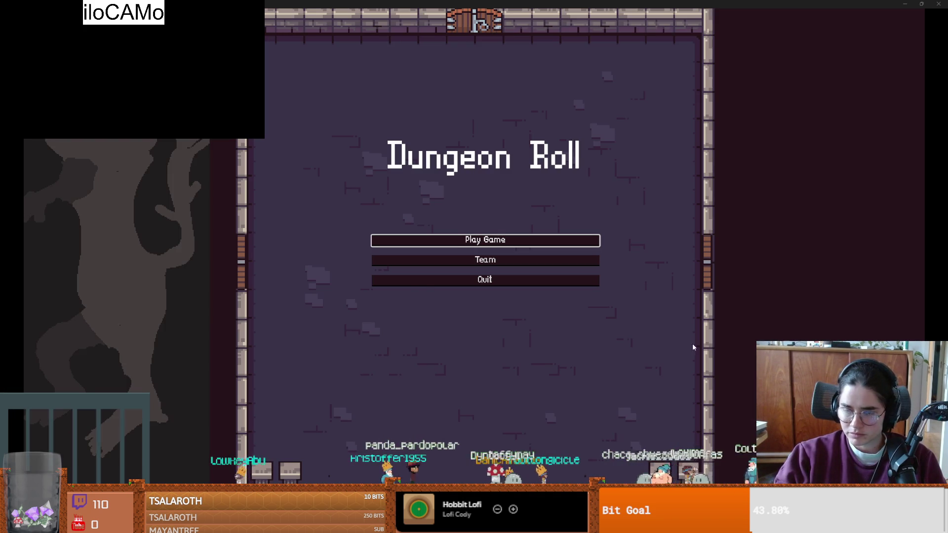
- Start a Crusader game and walk the knight into the room with the skeletons
click(461, 242)
click(339, 159)
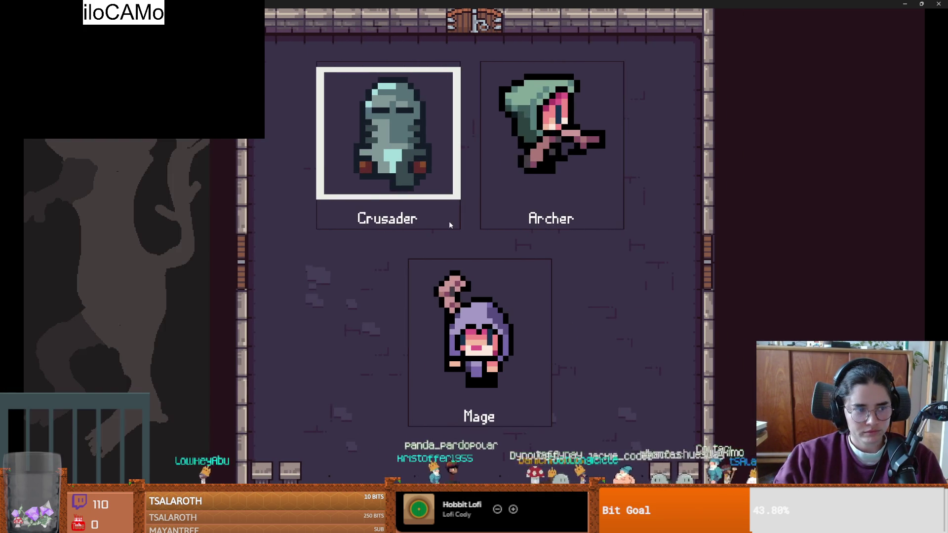
key(a)
key(s)
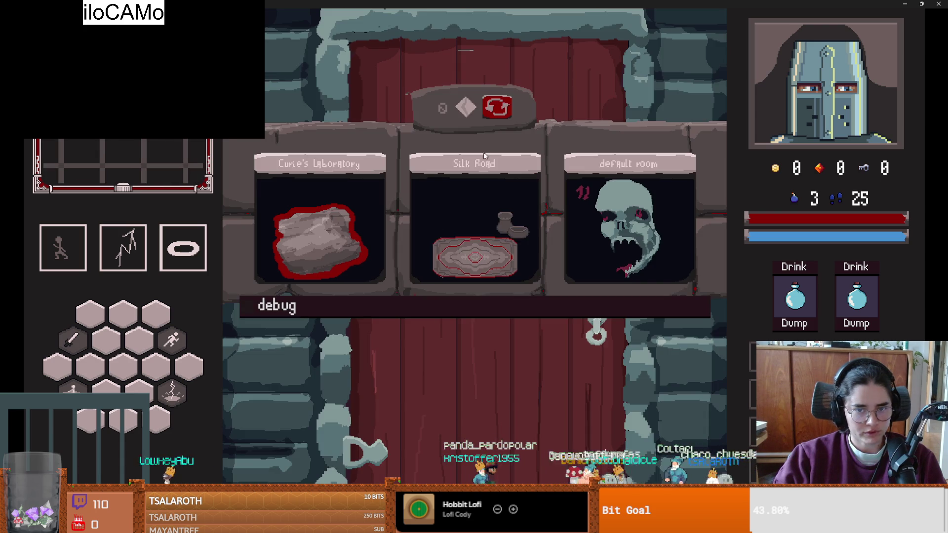
key(a)
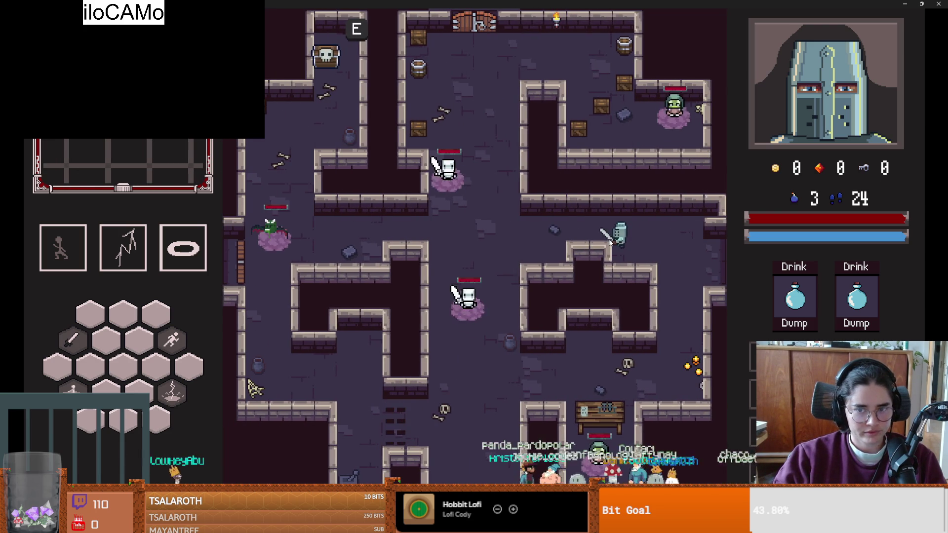
key(a)
key(s)
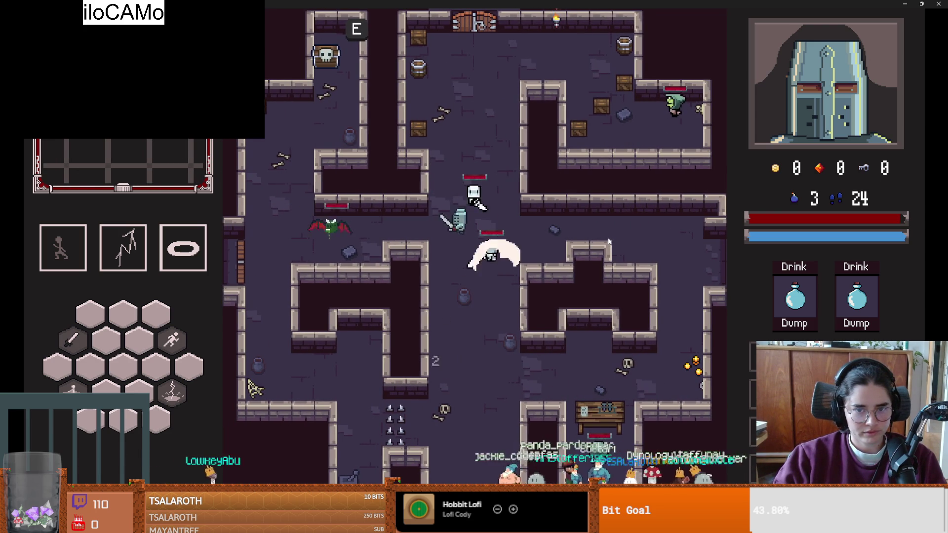
key(s)
key(a)
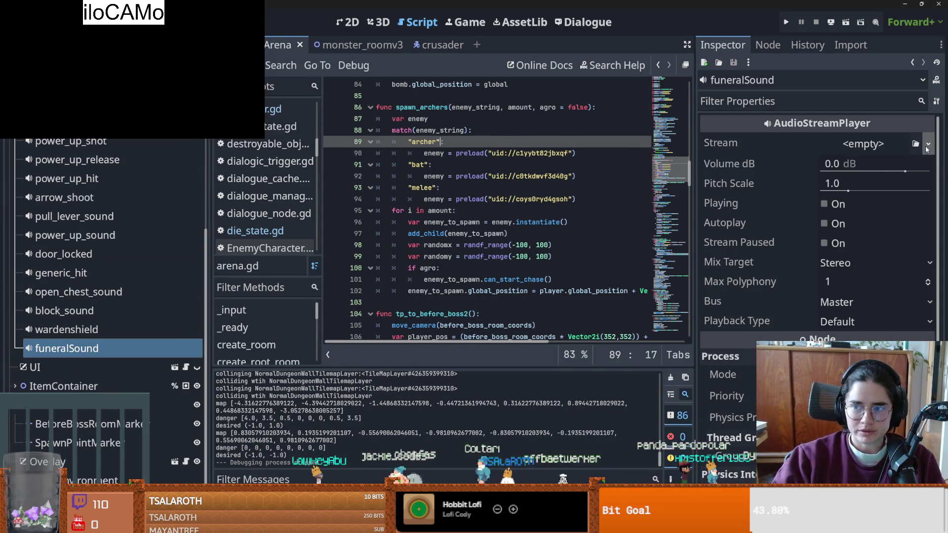
- Set funeralSound's Stream to funeral.ogg via Quick Load and run the project again
click(928, 144)
click(864, 304)
text(fune)
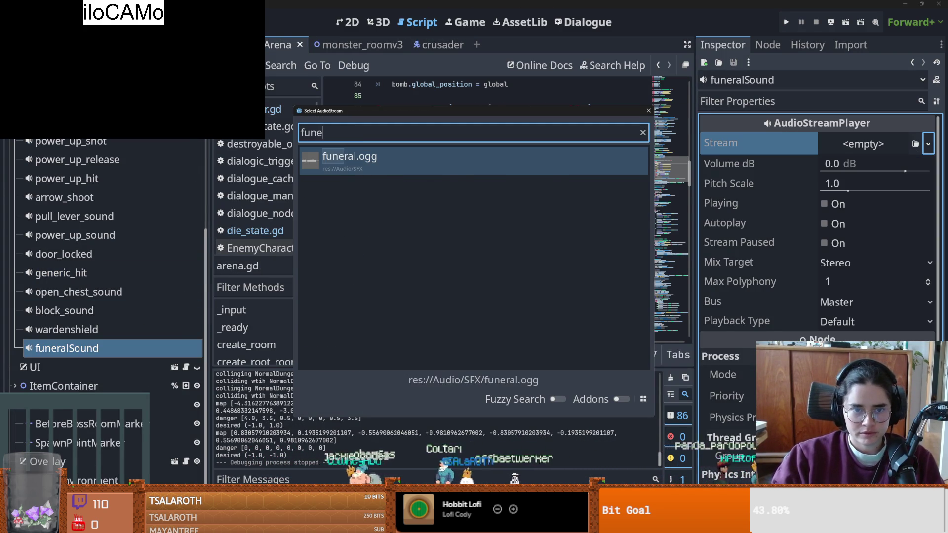
key(Return)
click(786, 22)
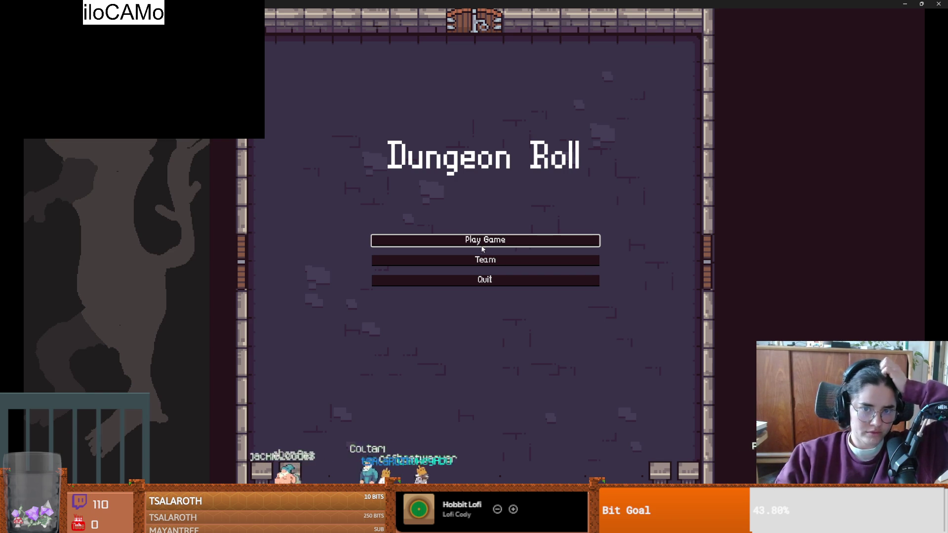
- Start a Crusader run in the third room, fight skeletons until Game Over, then close the game
click(482, 247)
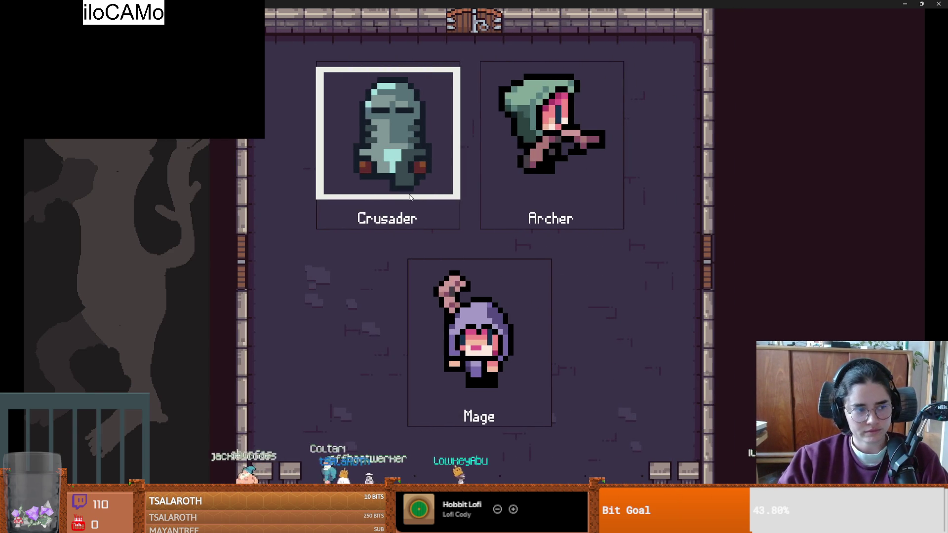
click(410, 196)
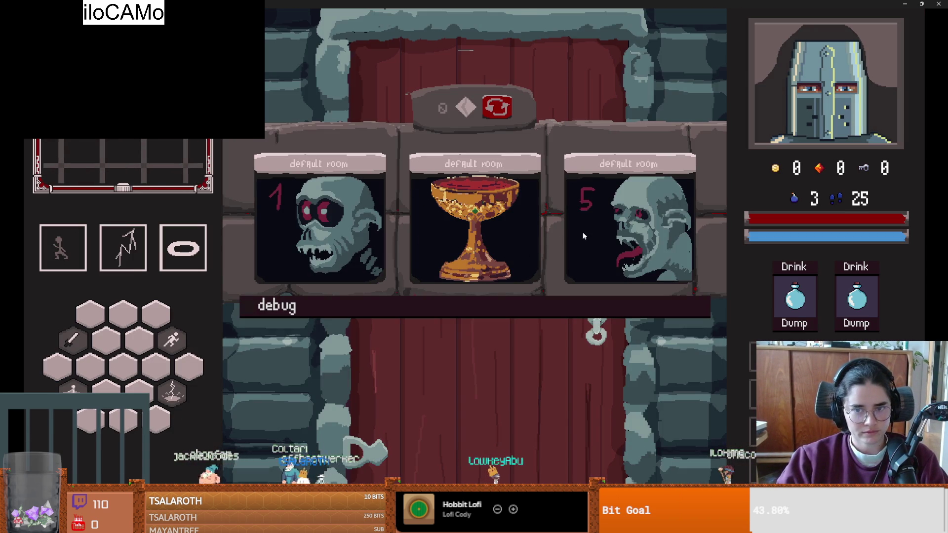
click(578, 235)
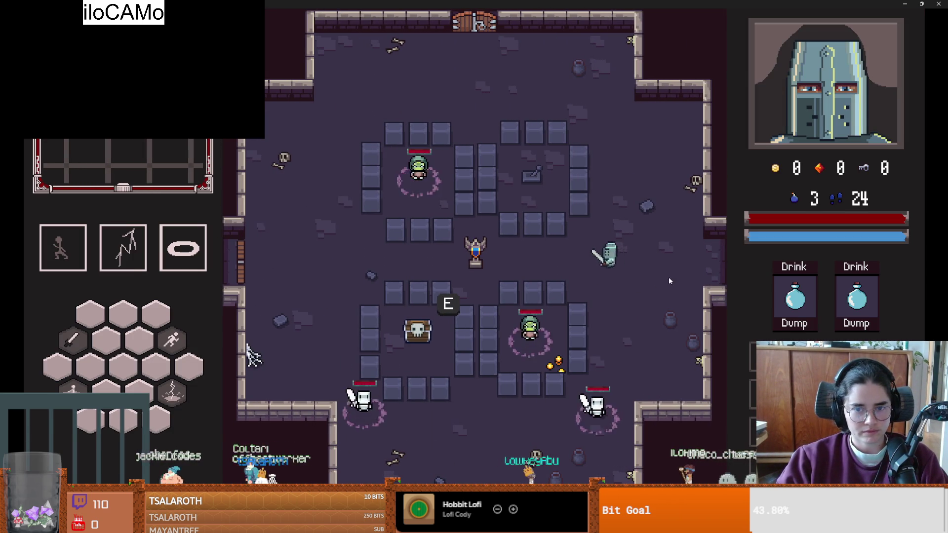
key(a)
key(d)
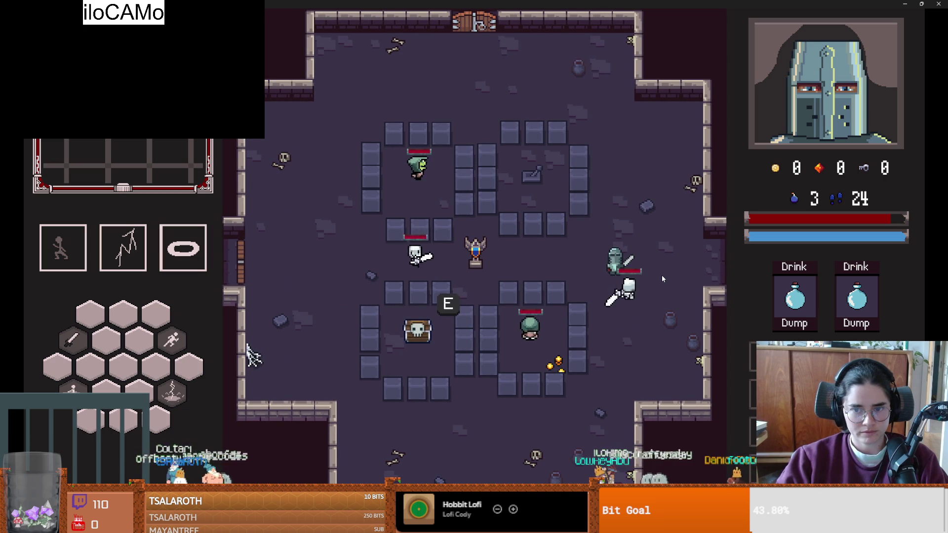
click(662, 274)
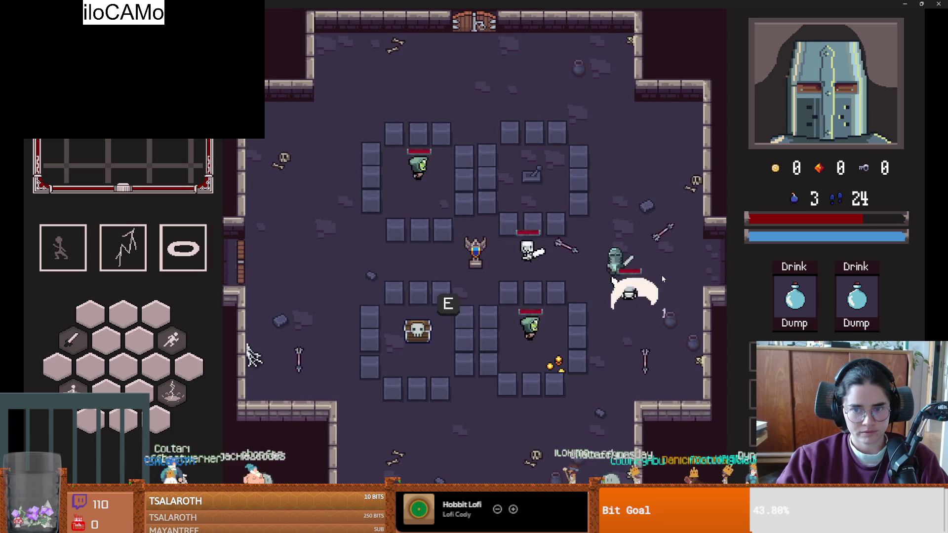
click(662, 275)
click(662, 274)
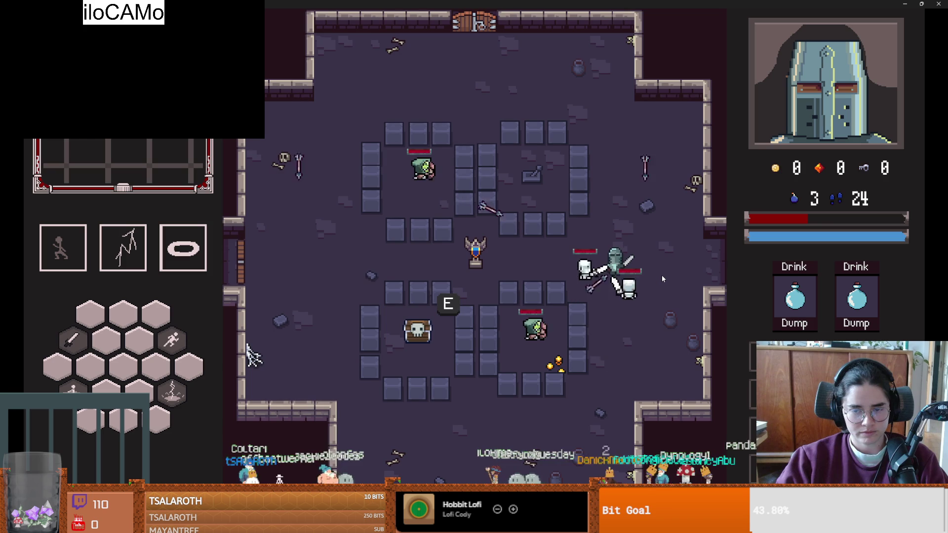
click(662, 275)
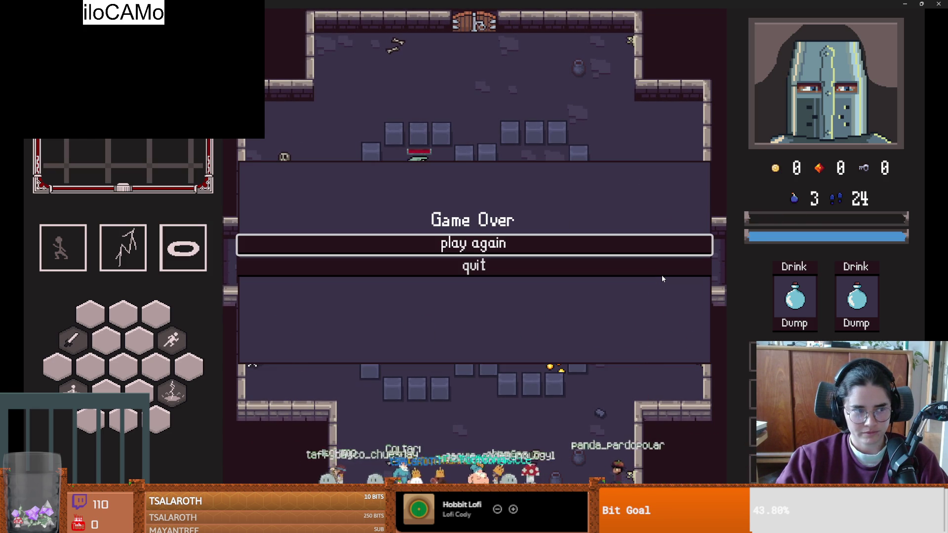
click(640, 262)
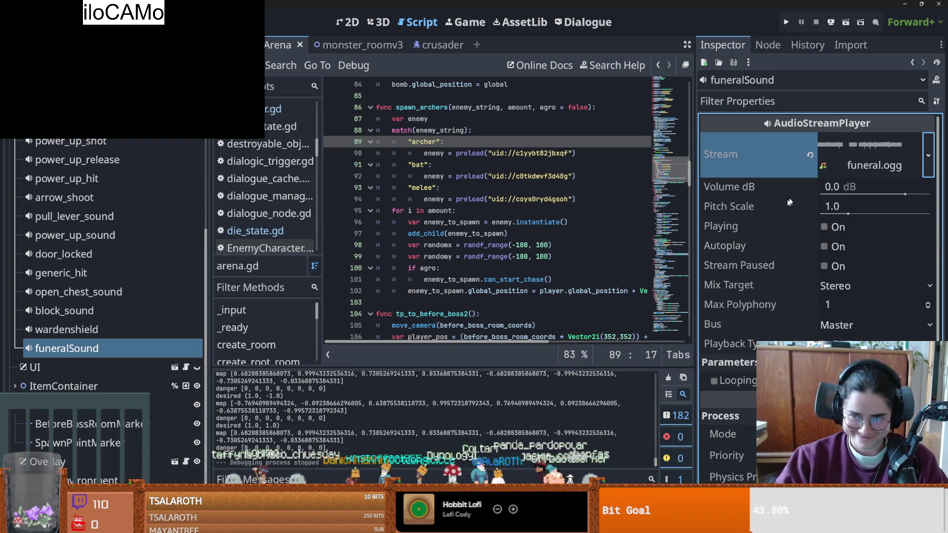
- Save the scene and drag the script/Inspector divider right to widen the code view
drag(694, 211, 609, 202)
key(ctrl+s)
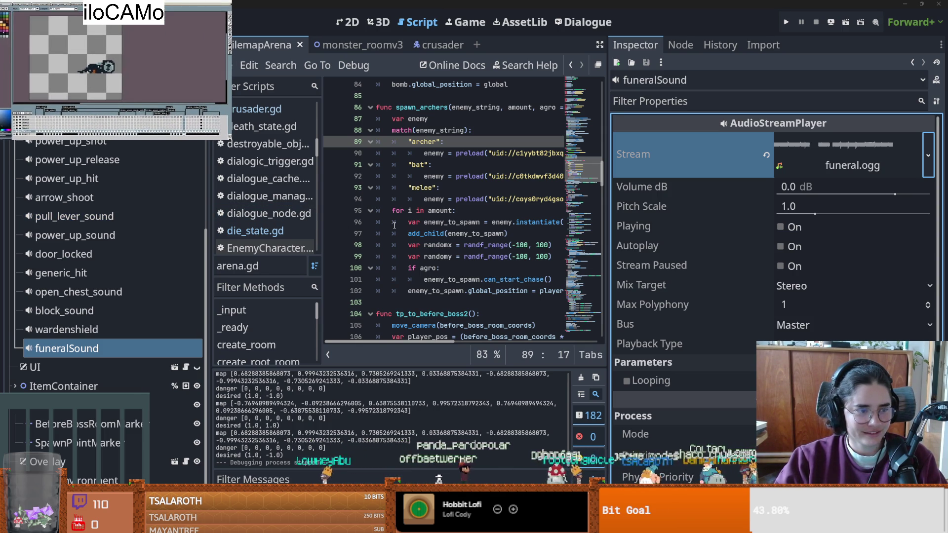
click(441, 224)
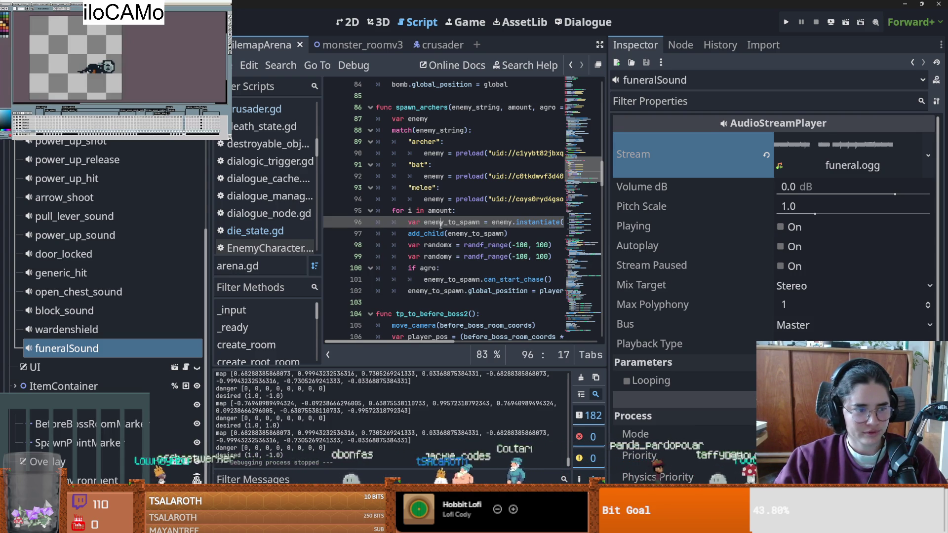
drag(608, 279, 824, 278)
click(464, 211)
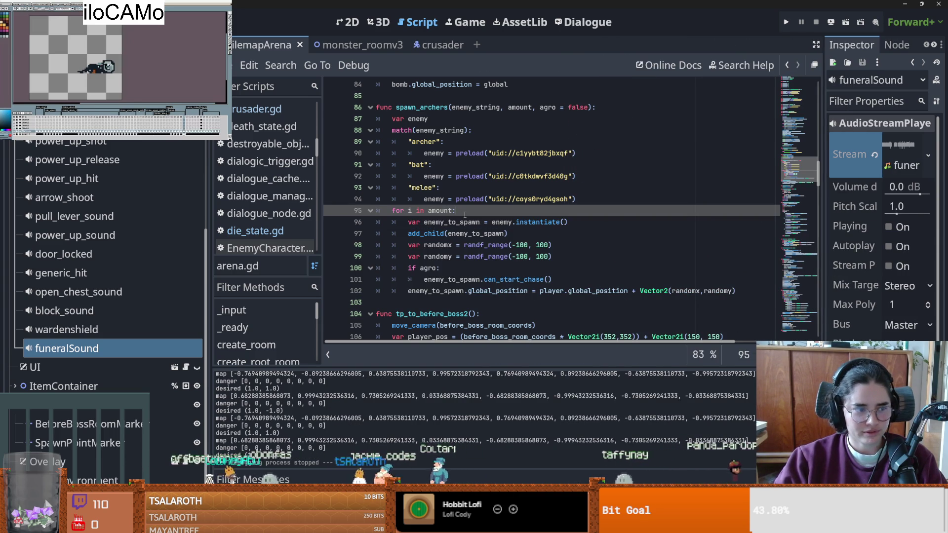
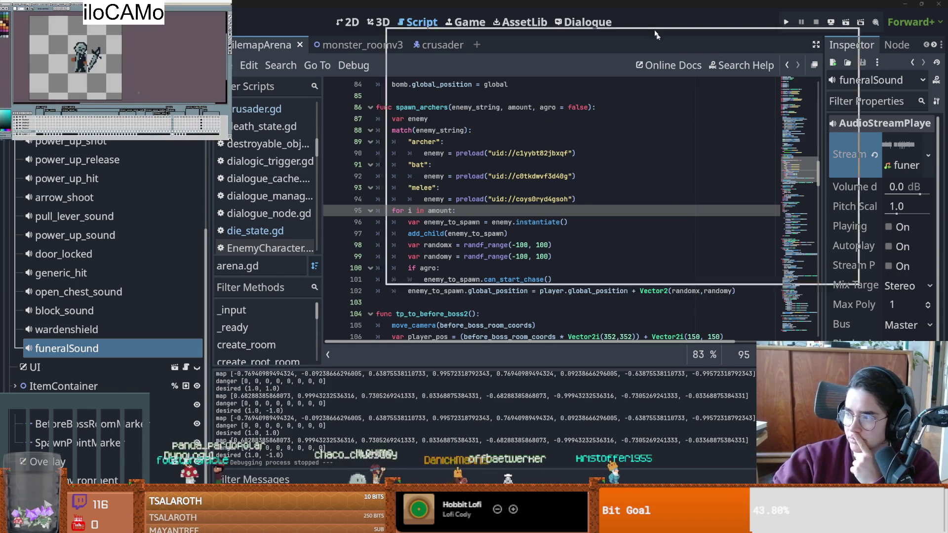
- Switch from Godot to the Chrome window showing the Emily Dickinson poem images
key(alt+Tab)
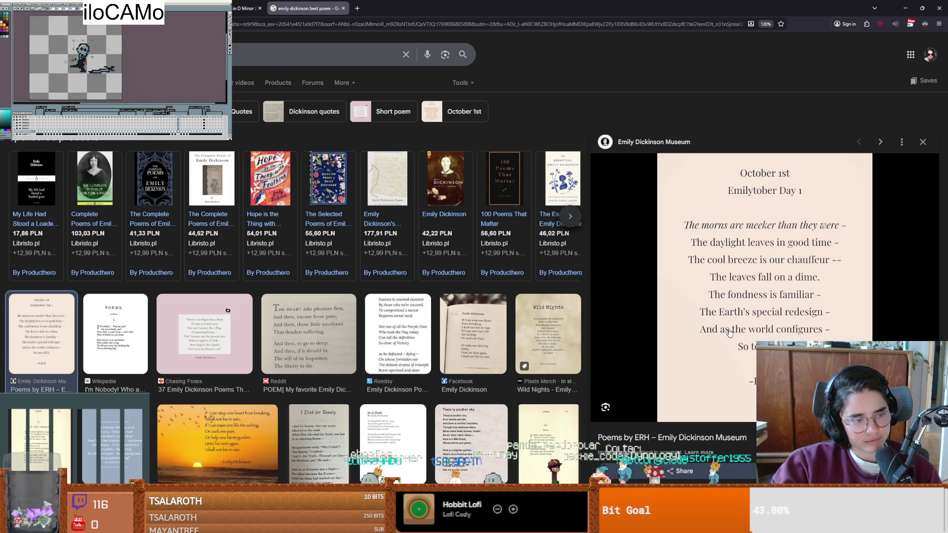
- Preview the Reddit image of 'The heart asks pleasure first', then return to Godot
key(Right)
key(Right)
key(Right)
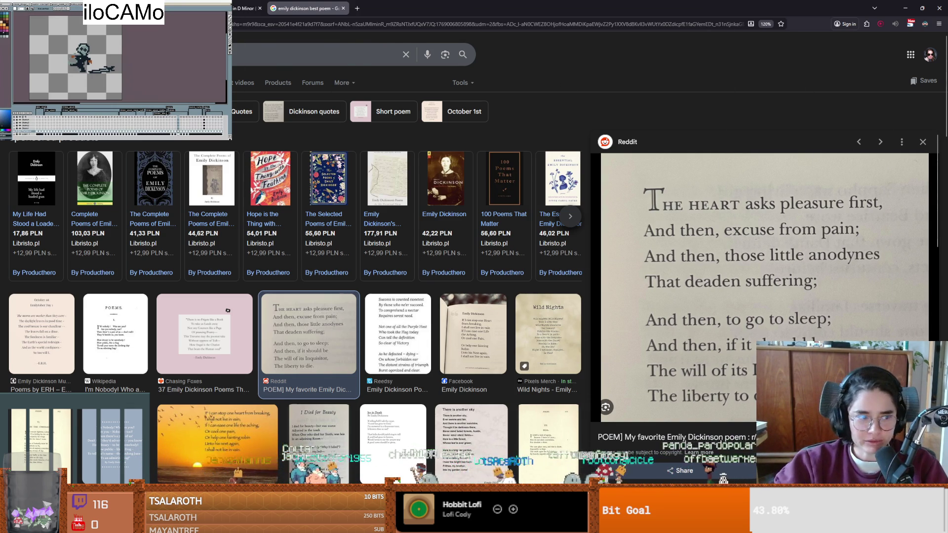
key(alt+Tab)
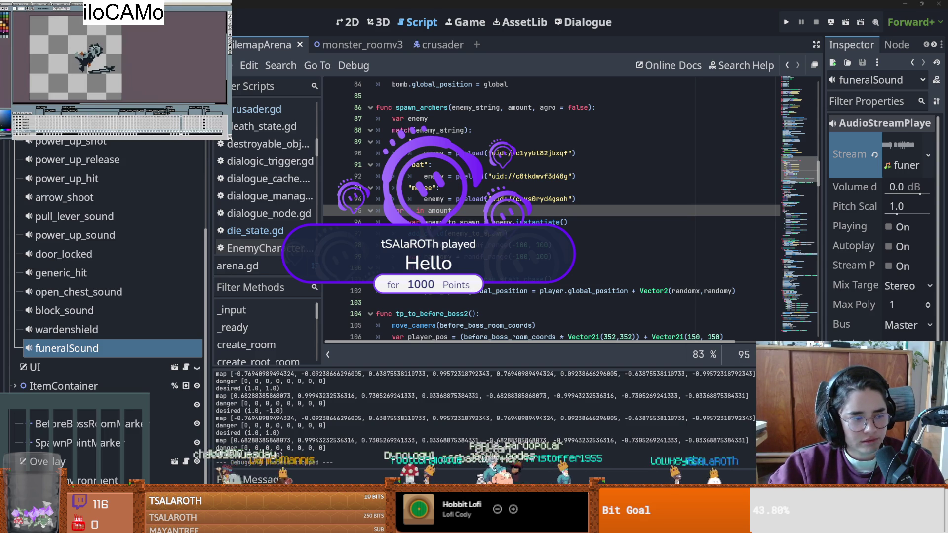
- Save the scene and shift the Inspector splitter left so funeralSound's property values show in full
key(Down)
scroll(451, 278, down, 1)
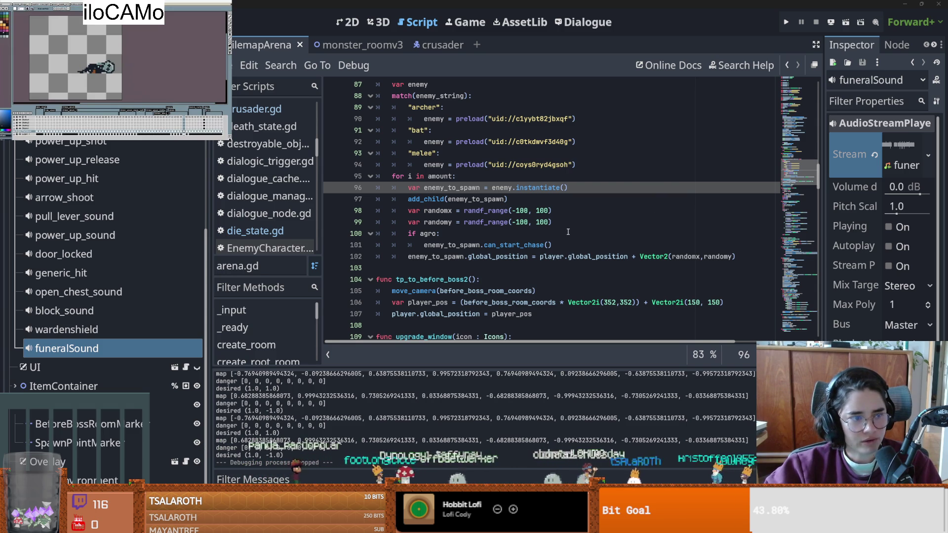
mouse_move(558, 254)
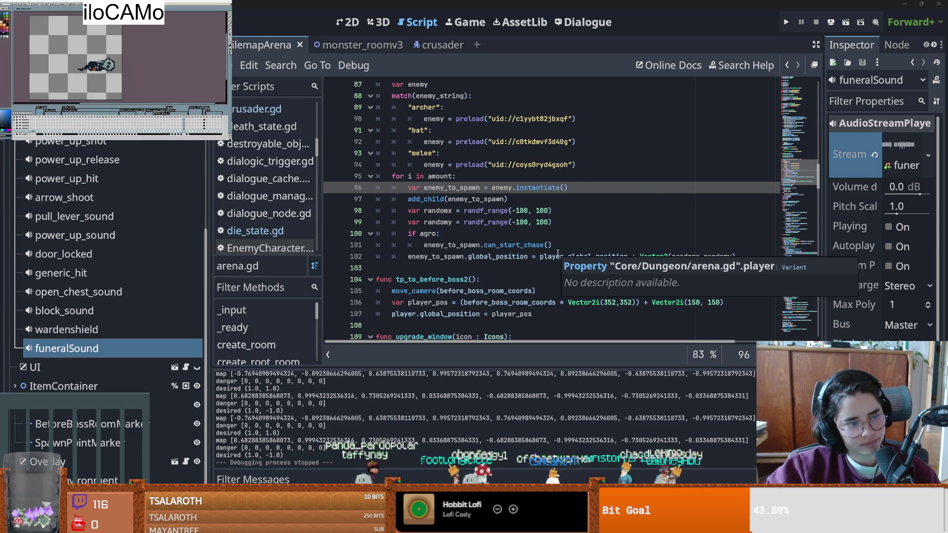
click(528, 229)
key(ctrl+s)
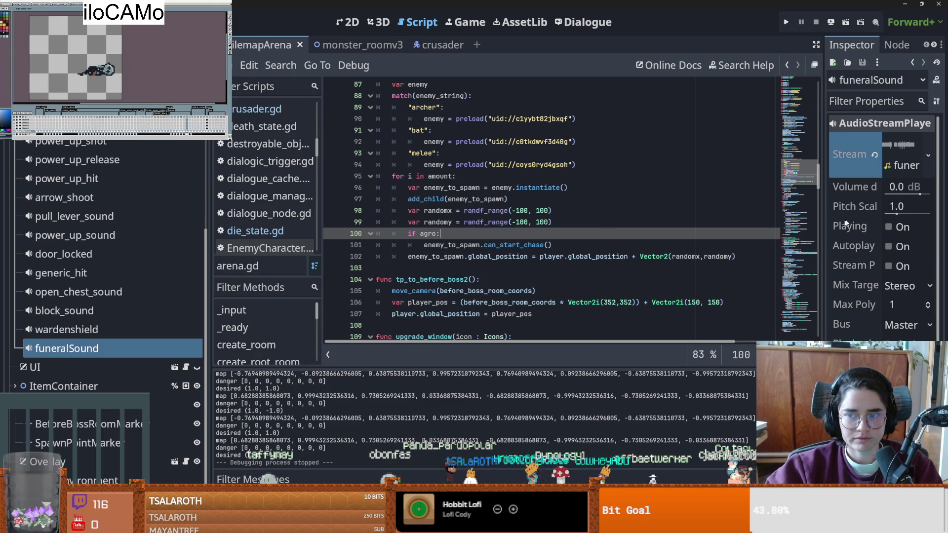
drag(822, 230, 641, 230)
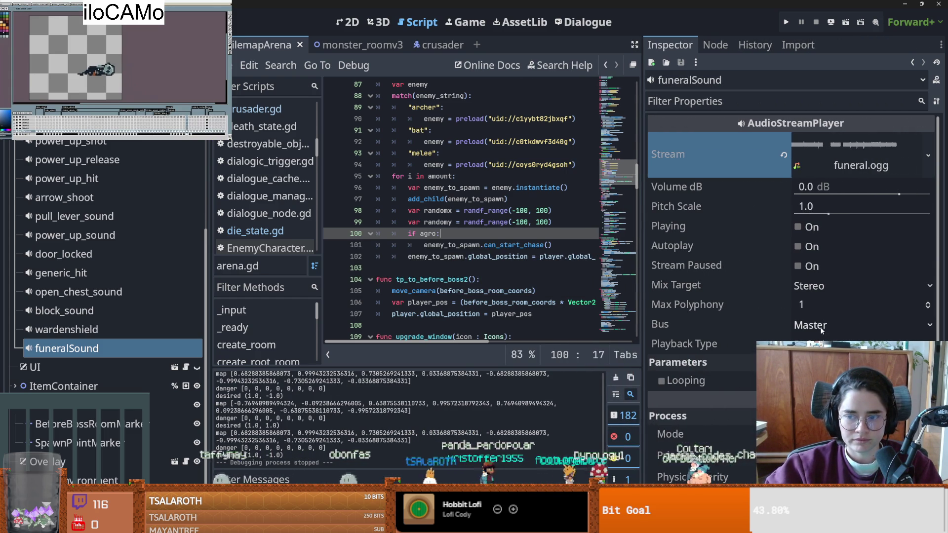
- Set funeralSound's bus to SFX and tune its pitch scale from 0.93 down to 0.67, previewing the sound
click(846, 209)
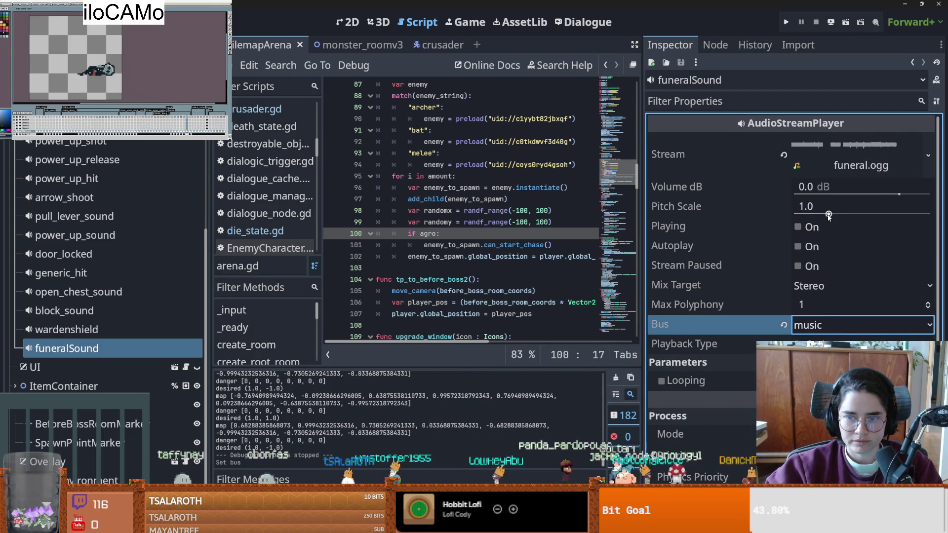
drag(829, 215, 816, 216)
click(798, 227)
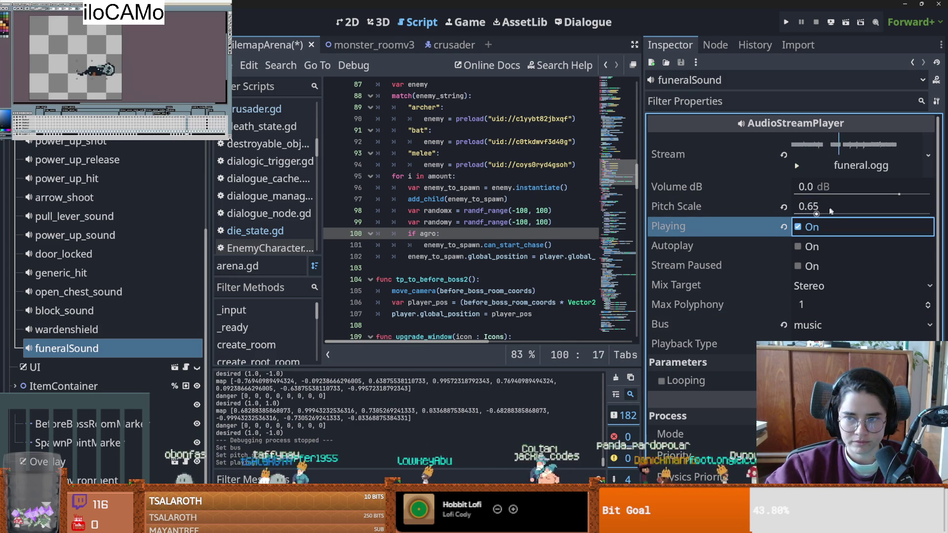
mouse_move(818, 214)
mouse_down()
mouse_move(833, 214)
mouse_move(826, 217)
mouse_up()
key(ctrl+s)
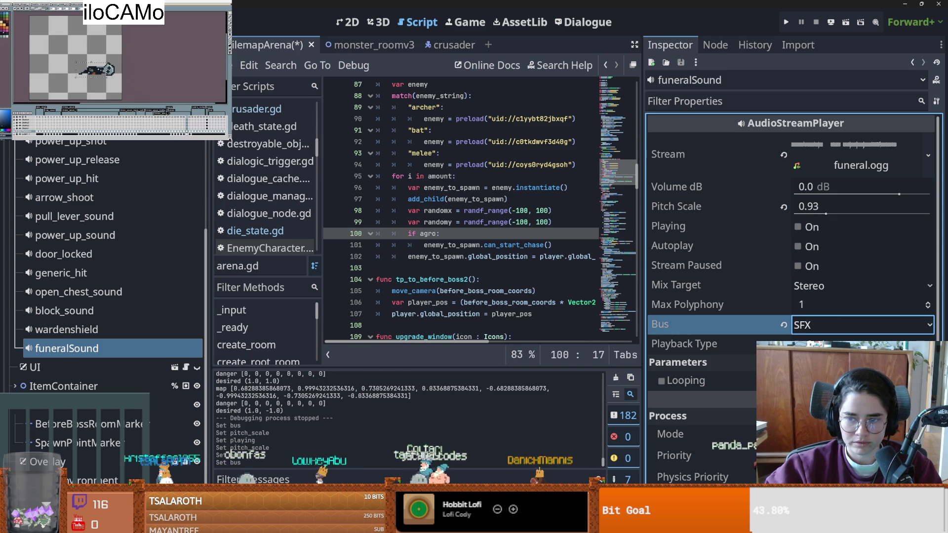
click(799, 228)
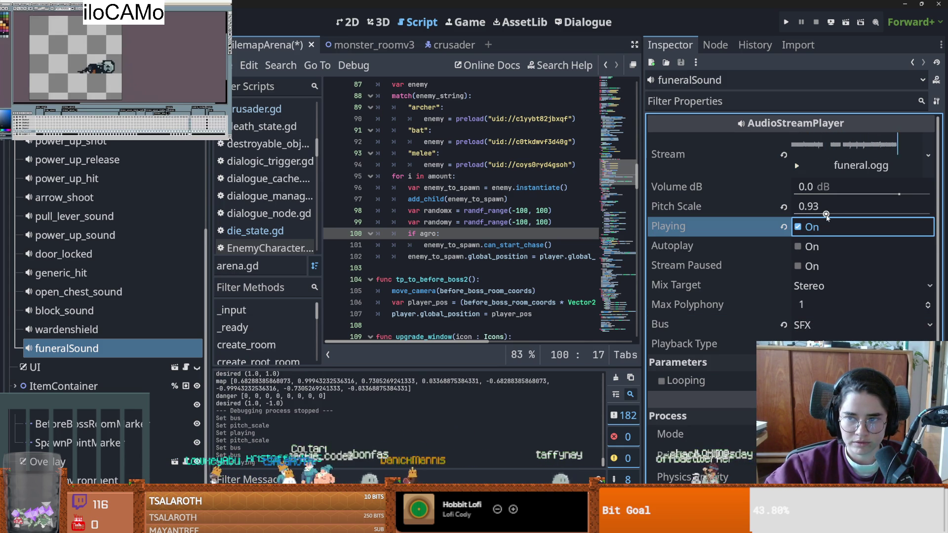
drag(826, 214, 821, 215)
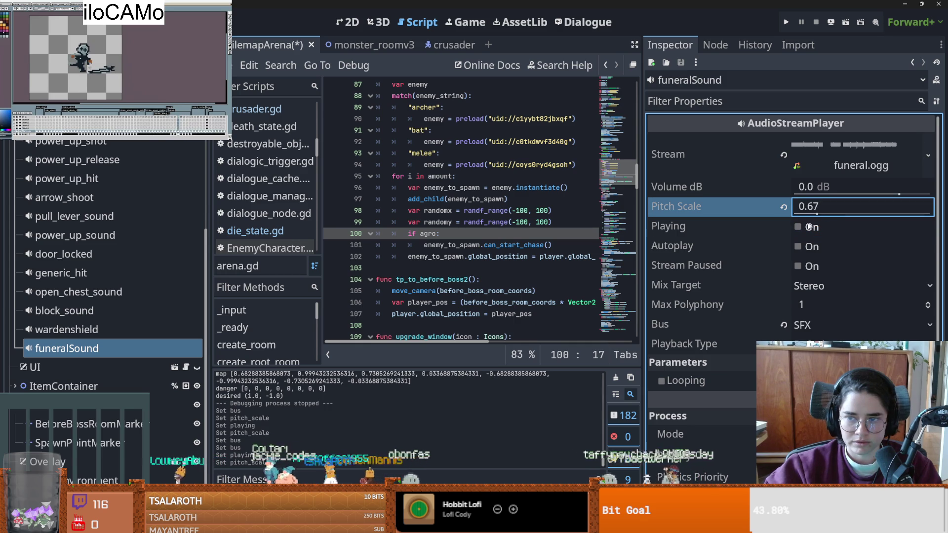
click(801, 228)
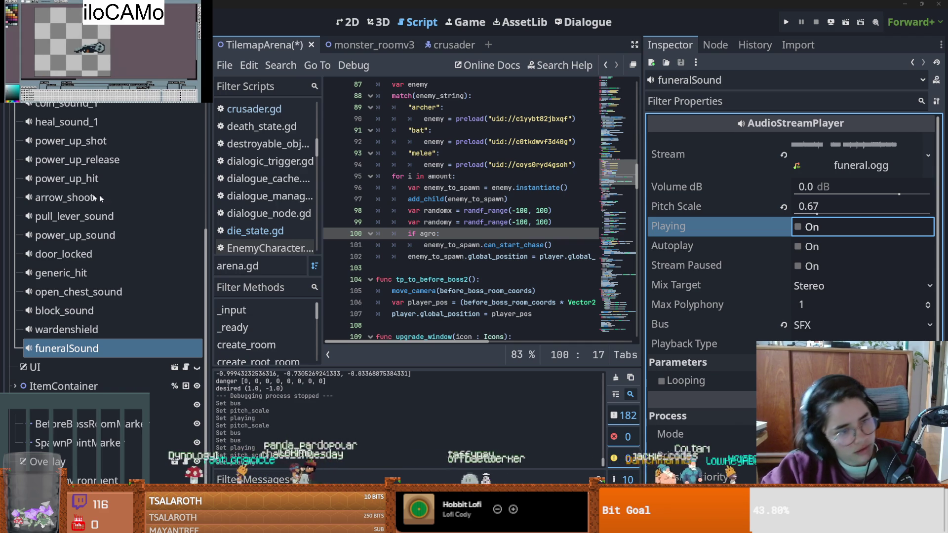
click(446, 212)
key(F5)
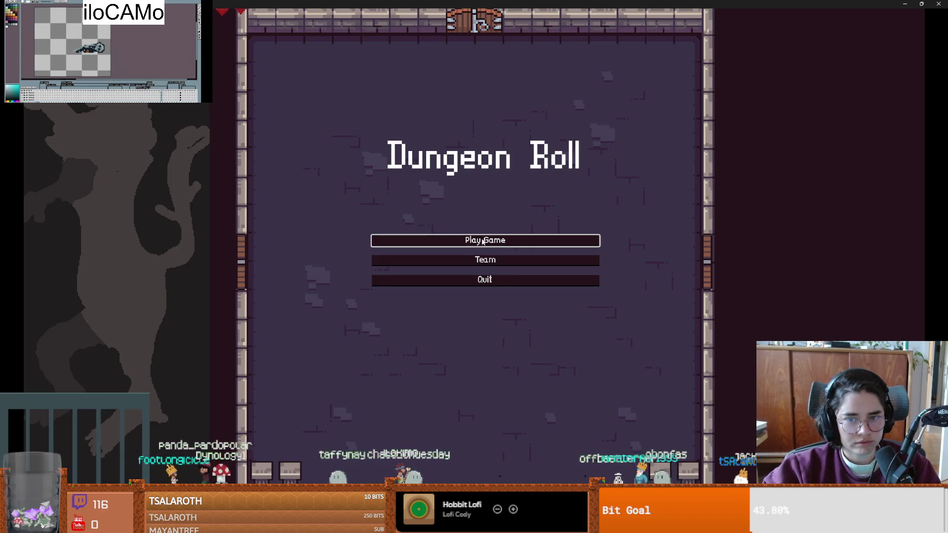
click(467, 240)
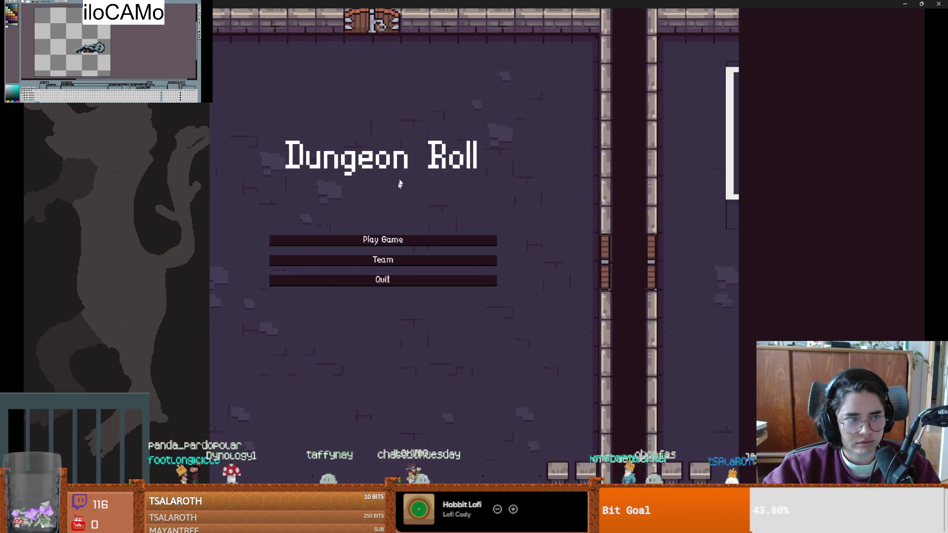
key(Return)
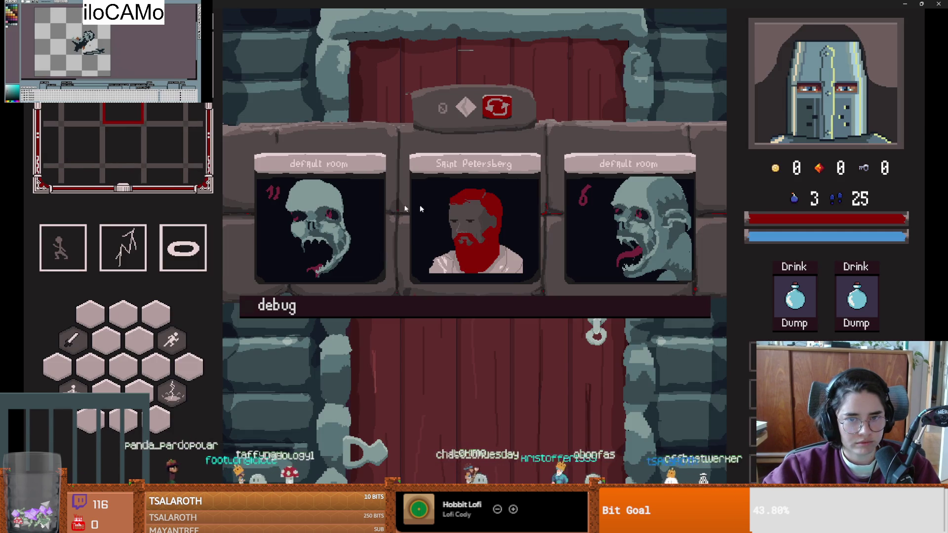
click(421, 209)
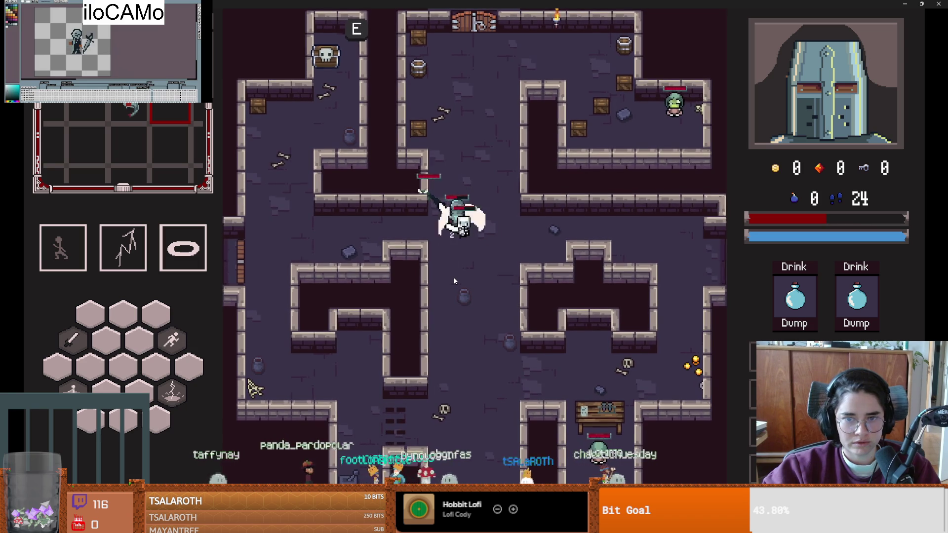
click(414, 219)
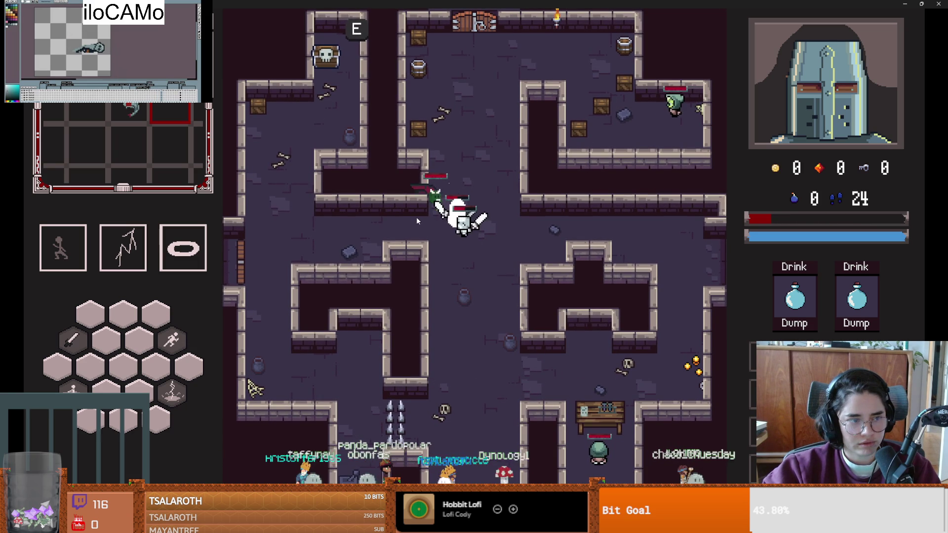
click(418, 221)
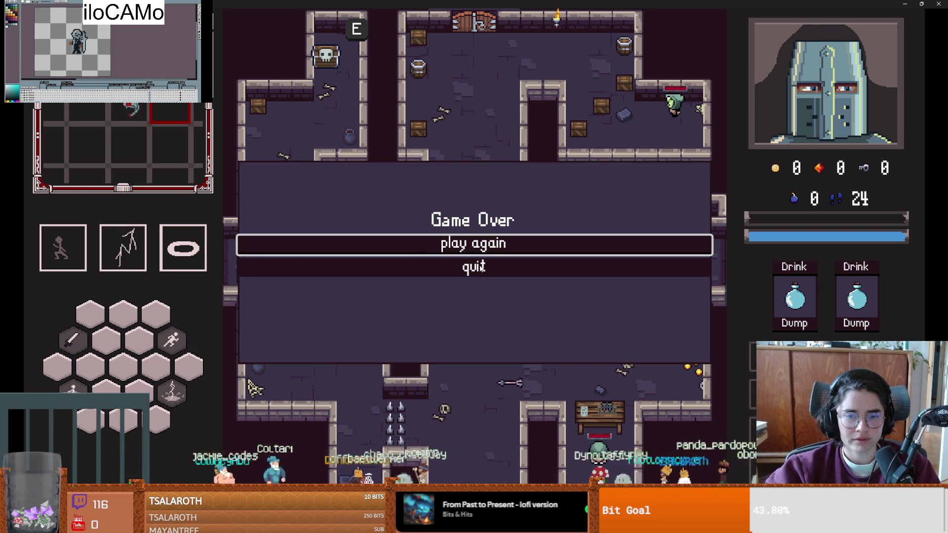
click(476, 266)
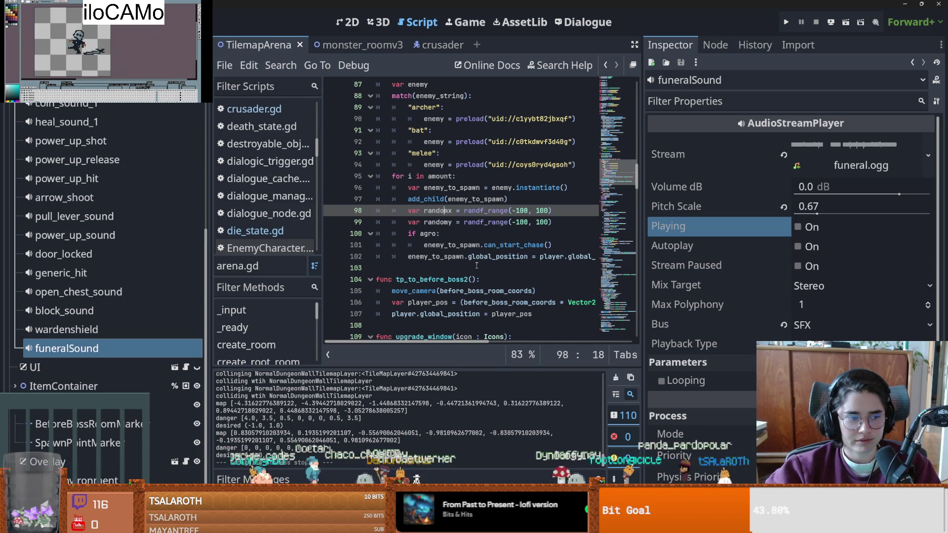
- Commit the five changed files to dev as 'funeral song on death', then save in Godot
click(484, 302)
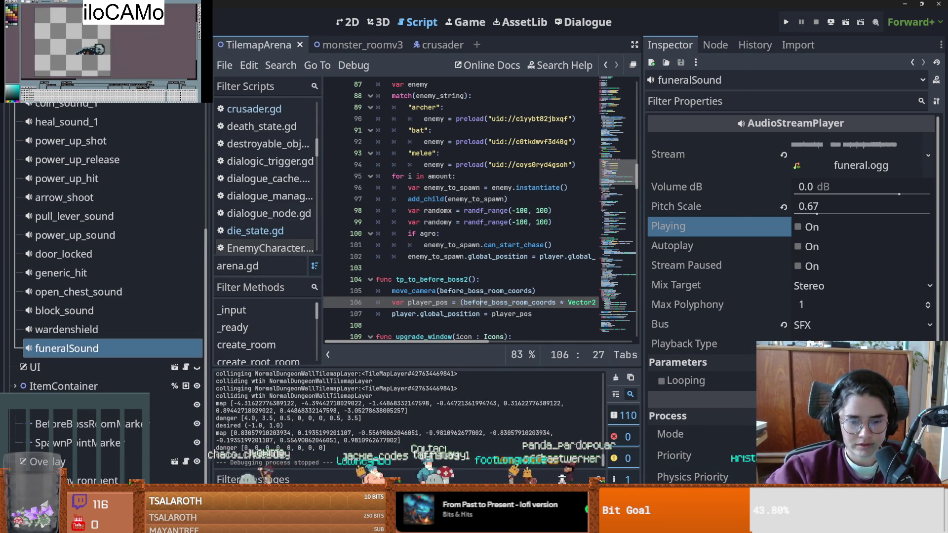
key(alt+Tab)
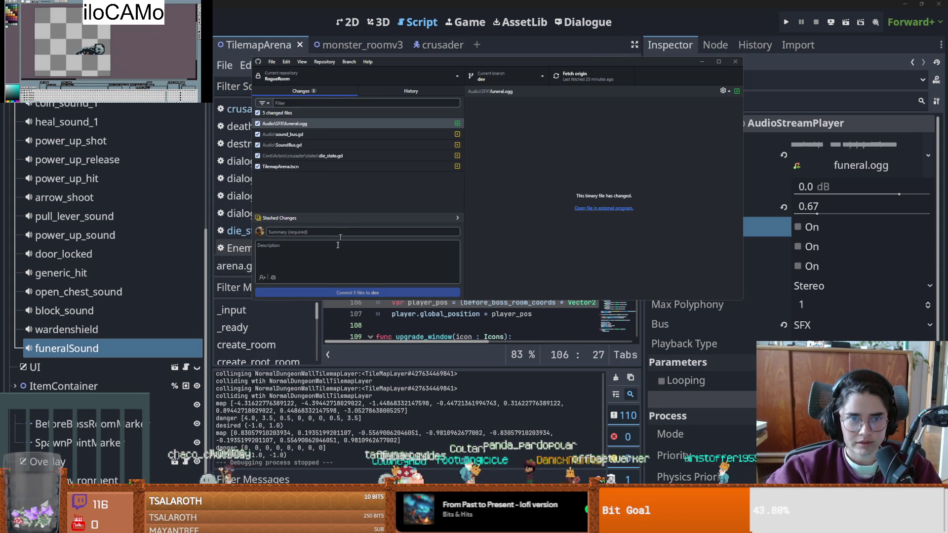
text(fune)
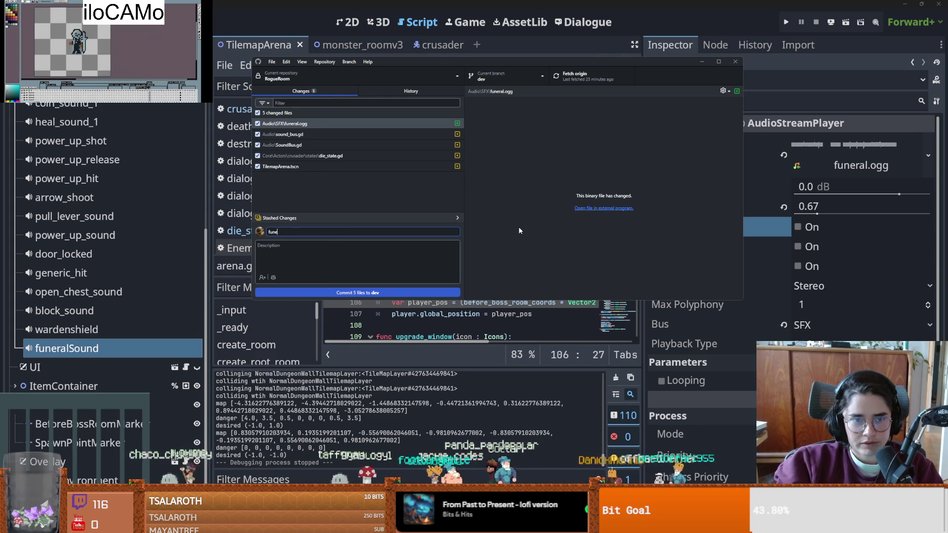
text(ral song )
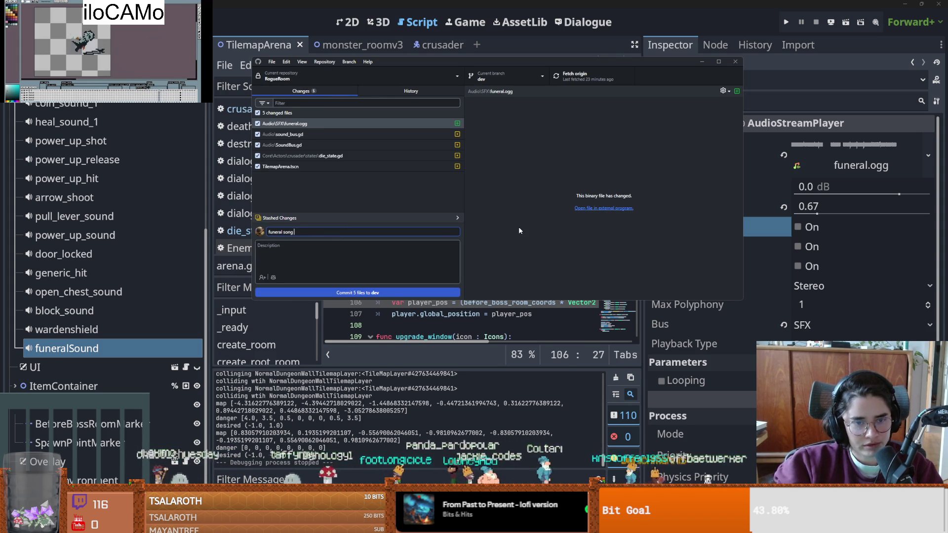
text(on death)
click(357, 292)
click(455, 345)
key(ctrl+s)
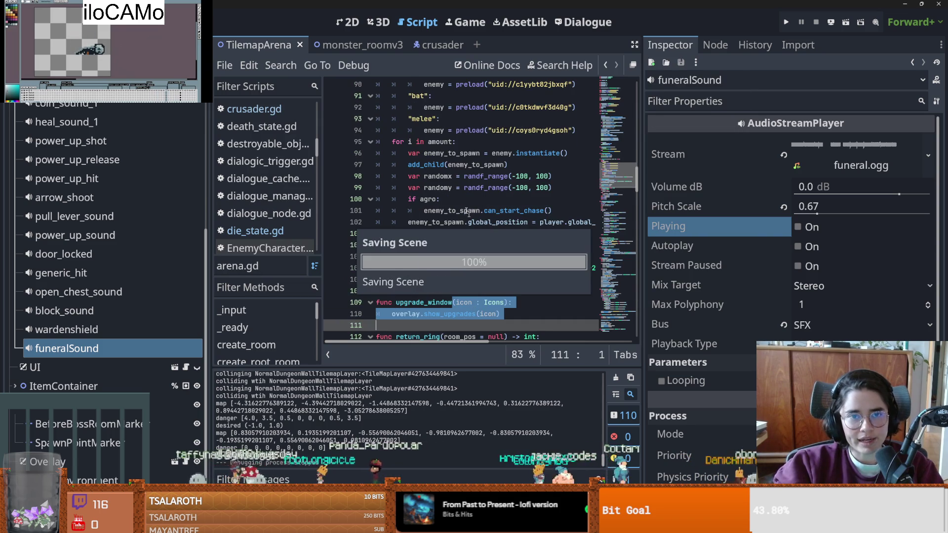
- Drag the script/Inspector splitter right to widen the script editor, and save the scene
click(475, 210)
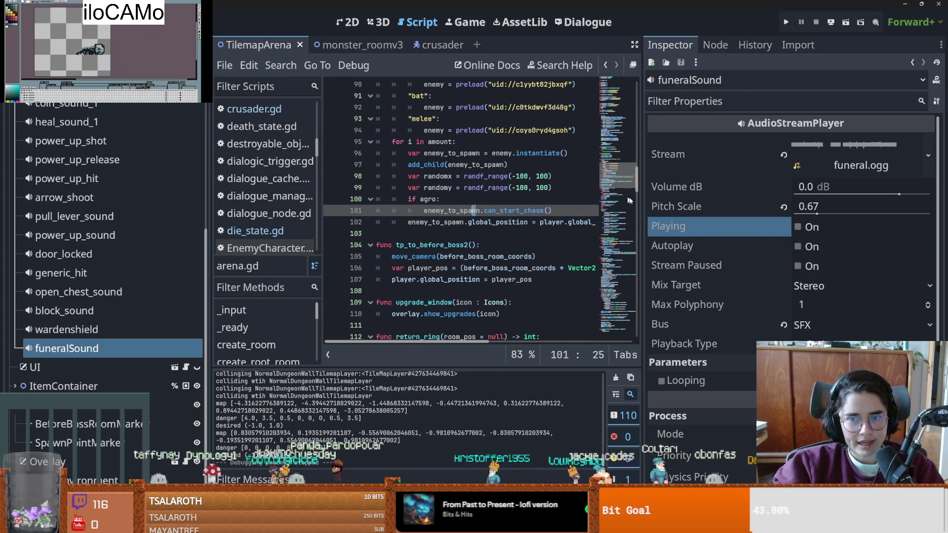
drag(644, 209, 780, 210)
scroll(425, 148, up, 3)
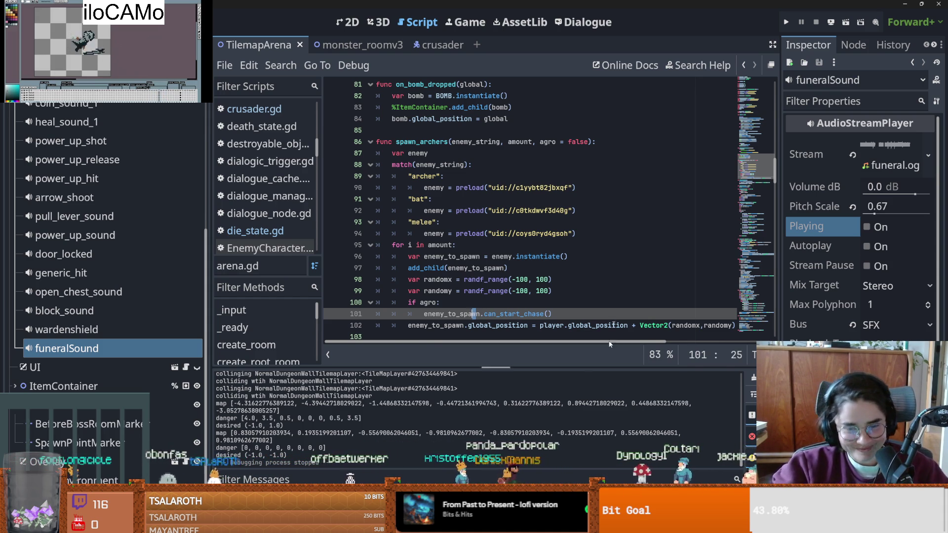
click(543, 233)
key(ctrl+s)
scroll(540, 254, up, 10)
key(ctrl+s)
drag(777, 135, 776, 89)
key(ctrl+s)
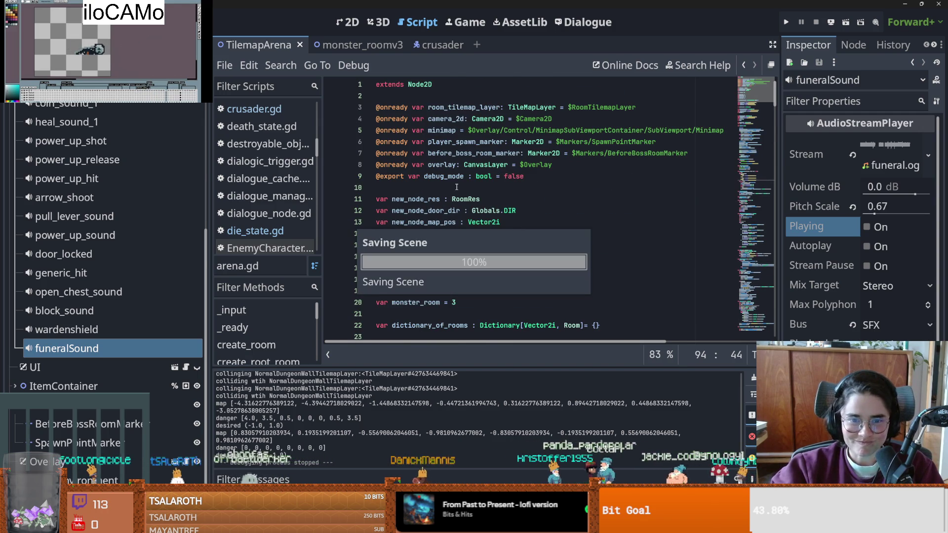
click(544, 188)
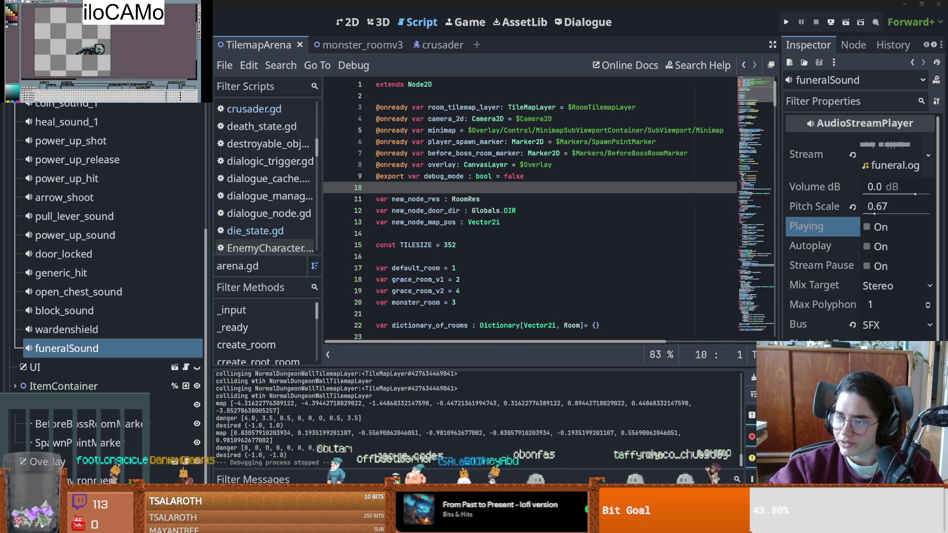
- Show the FileSystem dock and add a new empty scene tab beside the crusader scene
click(605, 176)
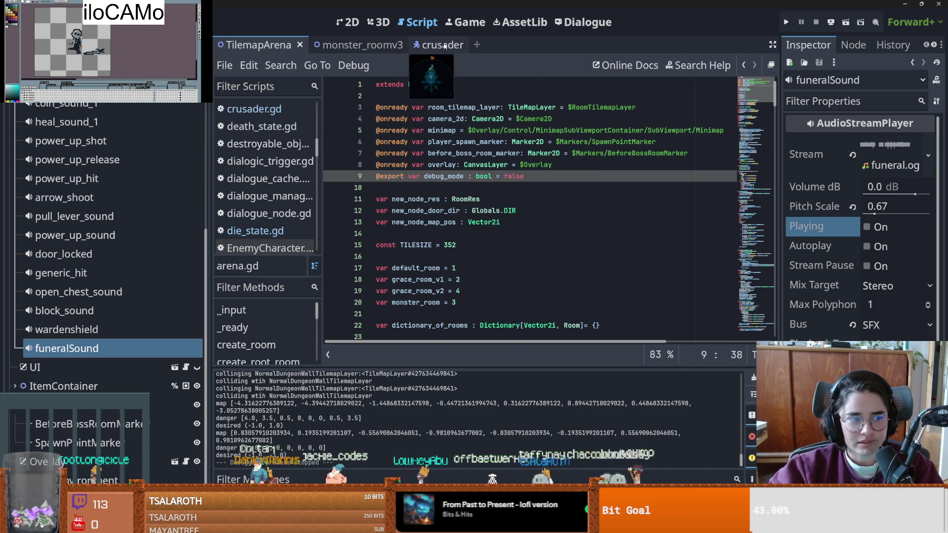
click(59, 37)
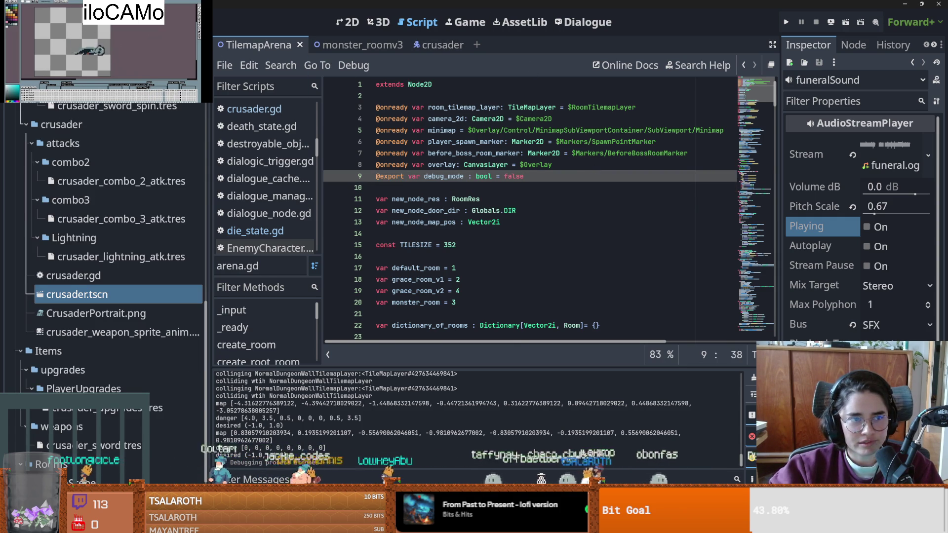
scroll(104, 291, down, 5)
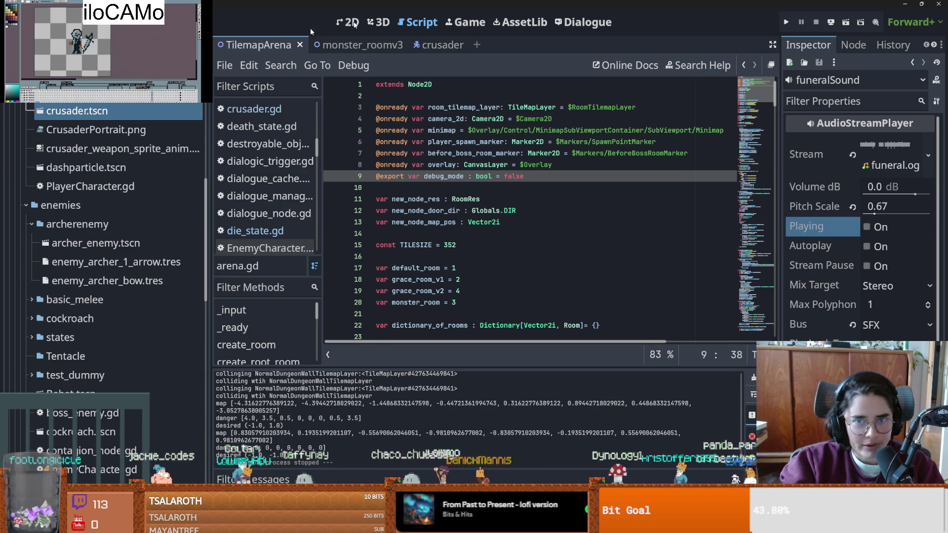
click(476, 45)
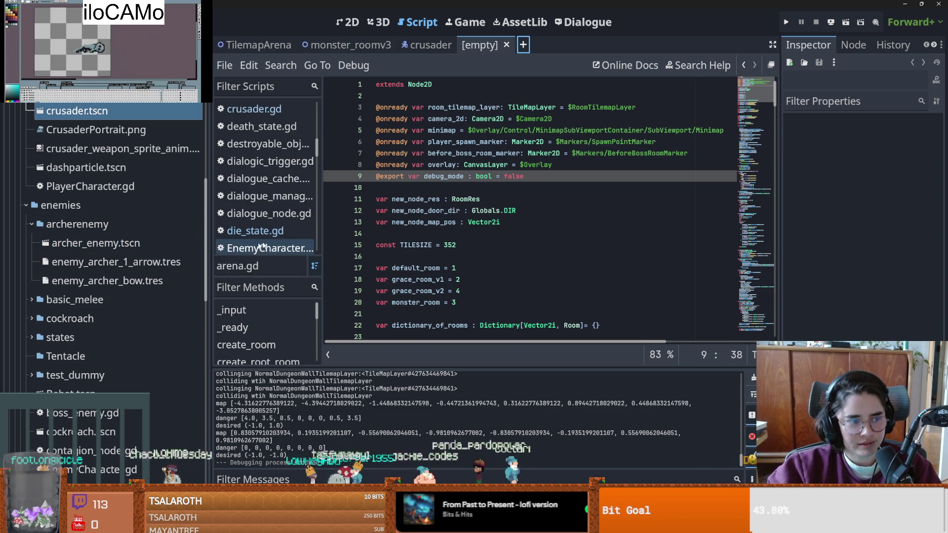
click(460, 199)
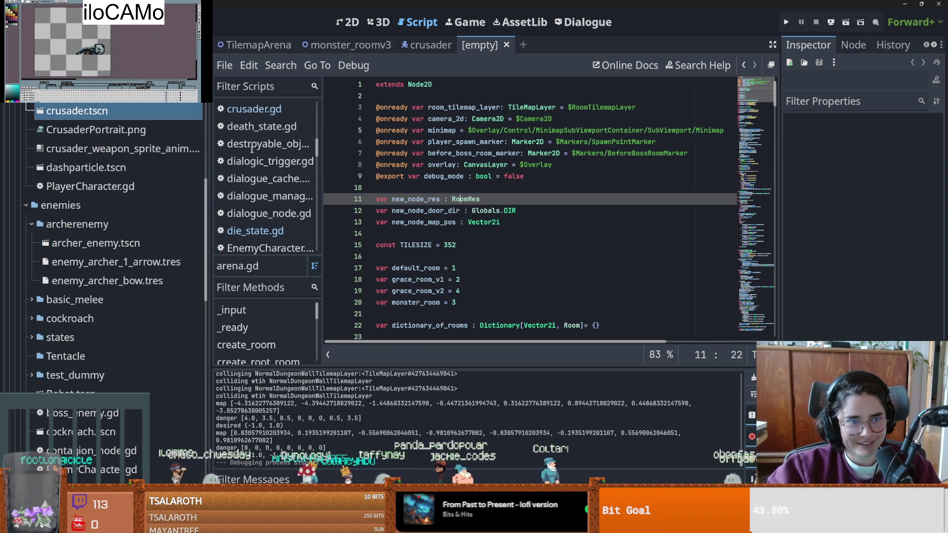
scroll(149, 240, up, 5)
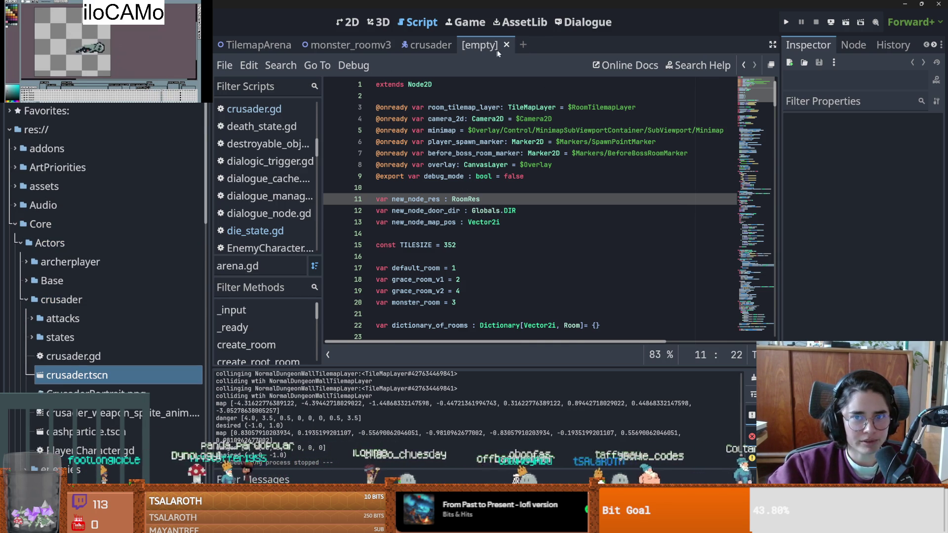
click(530, 45)
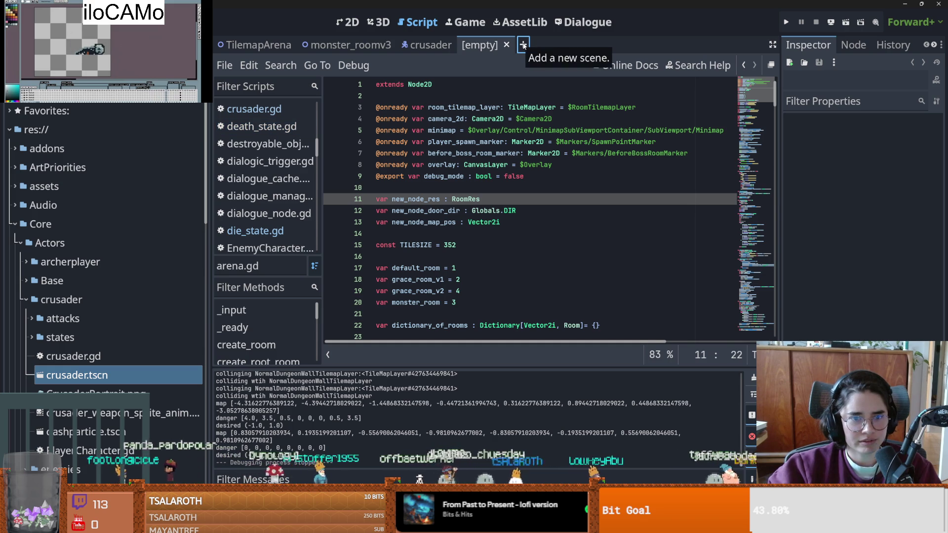
- Switch to the 2D workspace and choose Other Node to pick a custom root type
click(339, 23)
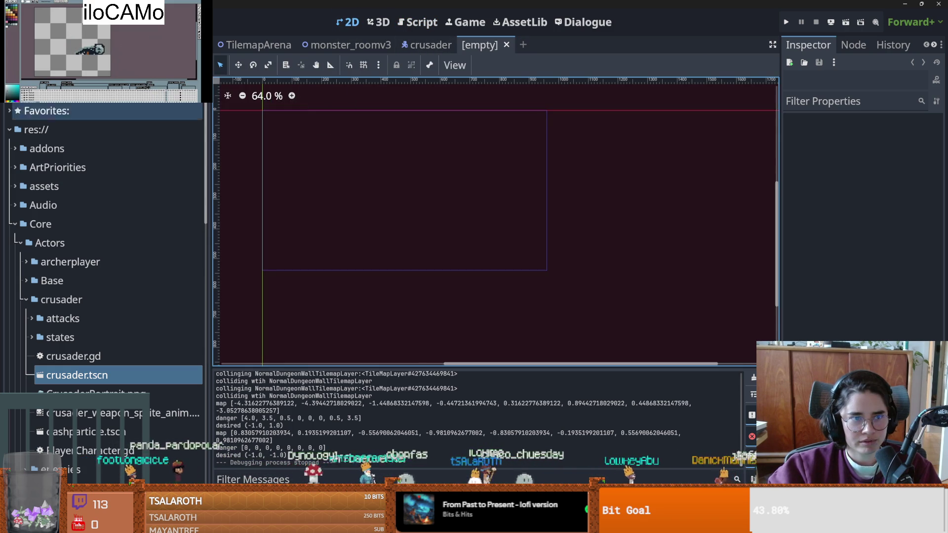
click(99, 172)
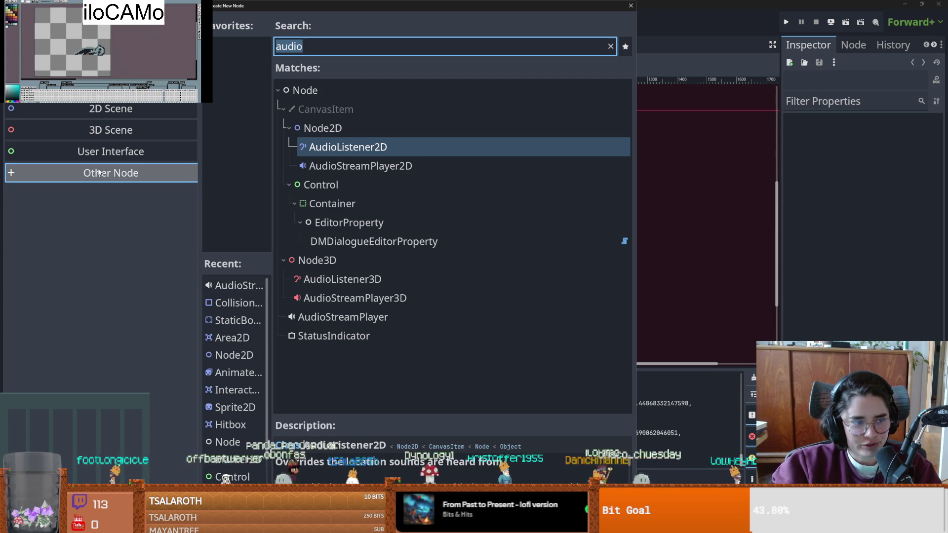
- Search 'gpu' and create a GPUParticles2D node as the scene root
text(gpu)
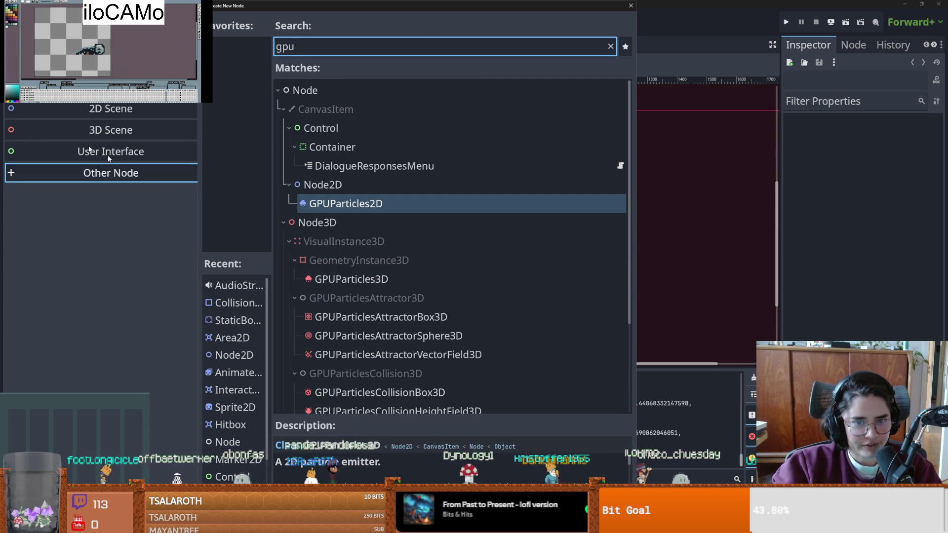
key(Escape)
scroll(387, 129, up, 5)
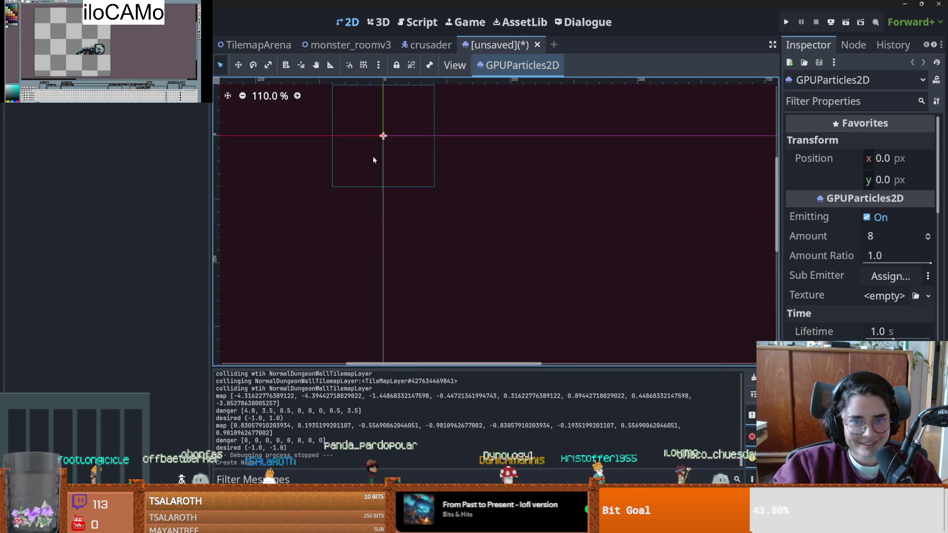
- Try the Texture slot's Quick Load picker for the particle texture, then dismiss it
click(928, 296)
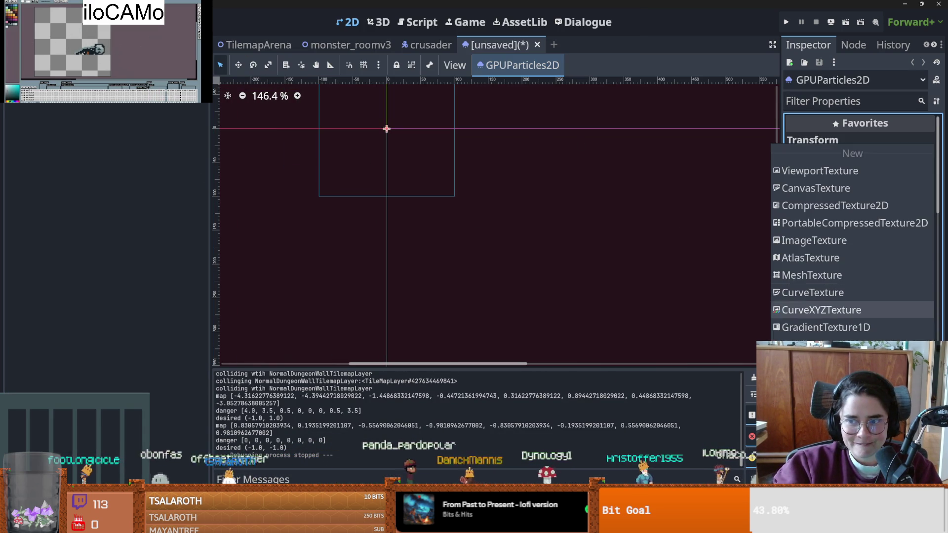
click(840, 371)
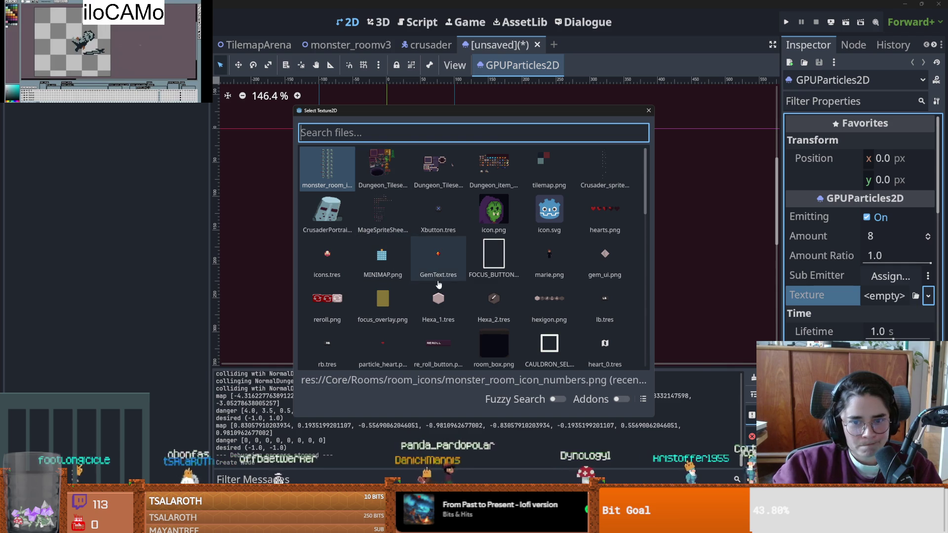
scroll(549, 254, down, 4)
scroll(645, 243, down, 10)
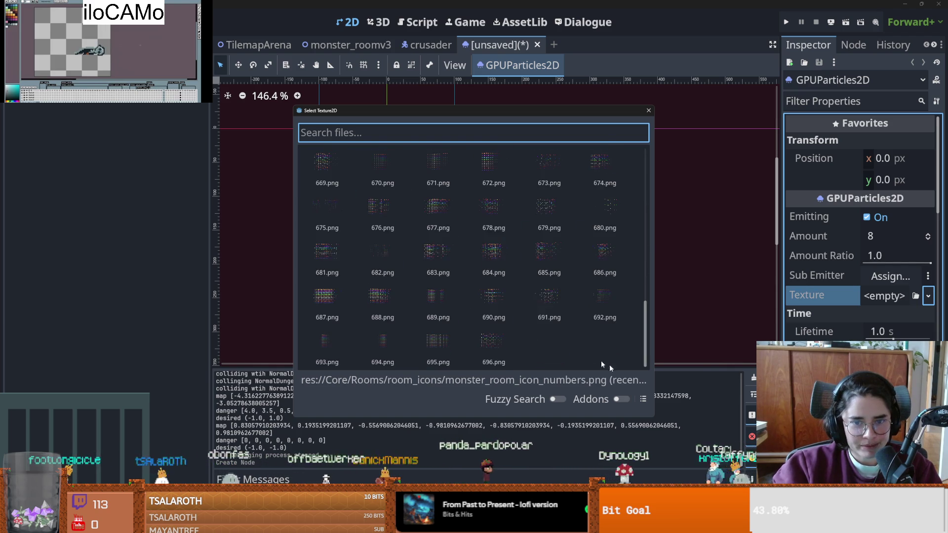
scroll(494, 227, up, 13)
scroll(579, 218, up, 2)
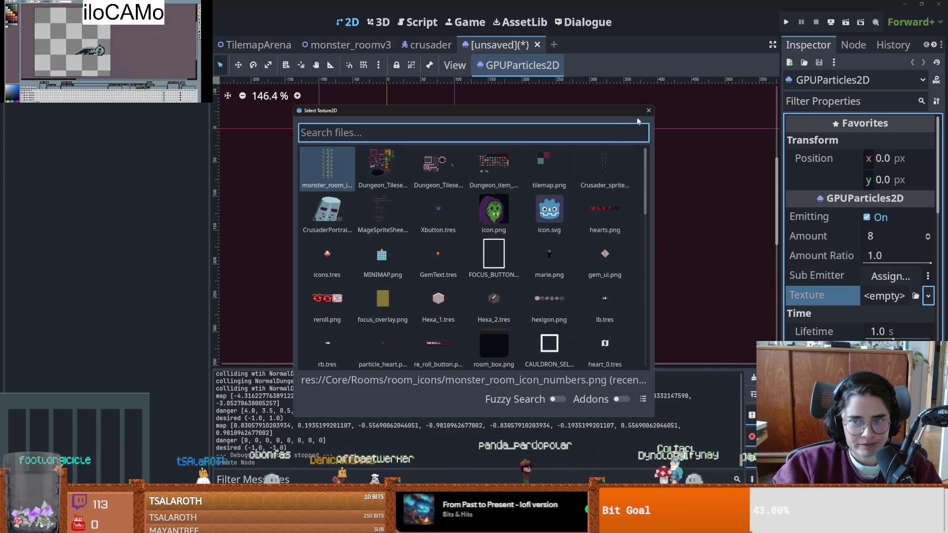
click(649, 111)
click(927, 295)
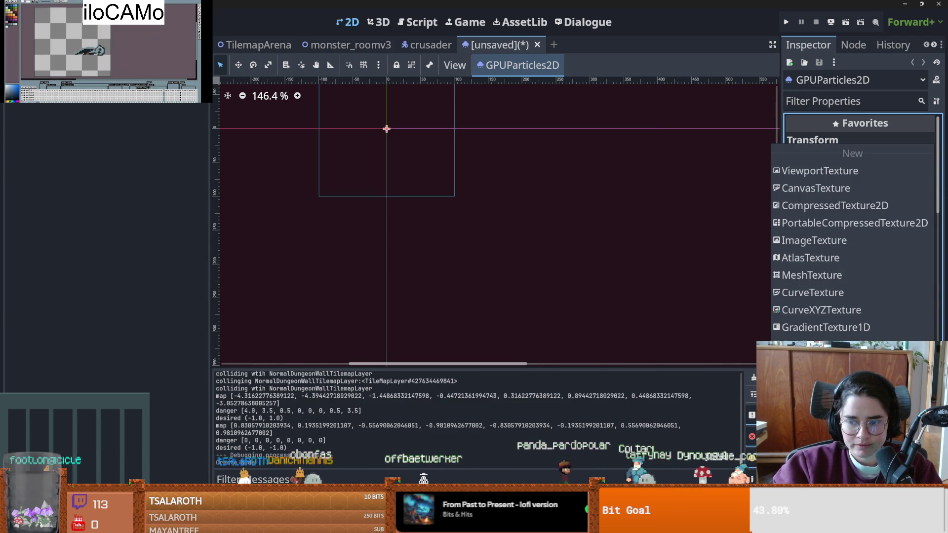
click(815, 415)
click(649, 110)
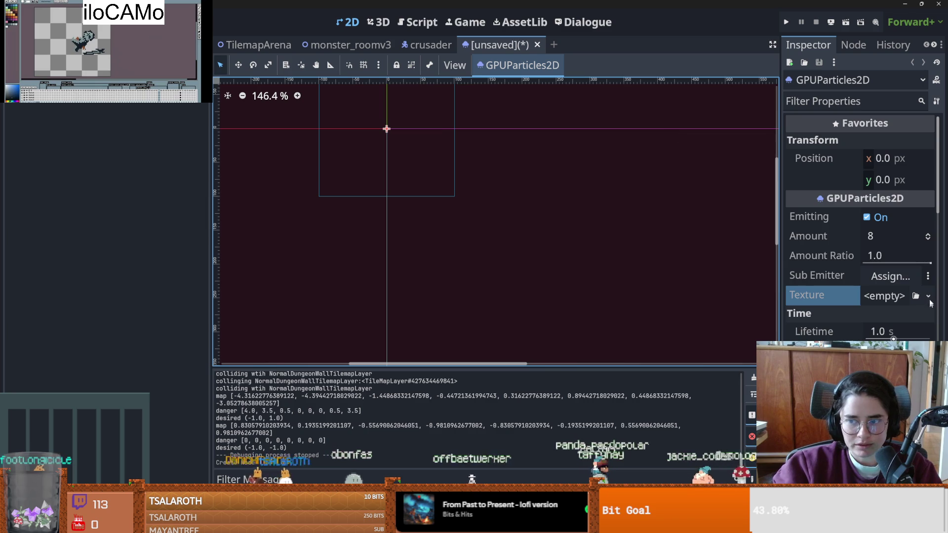
- Load puff_particle.png from VFX/Particles as the GPUParticles2D texture
click(927, 295)
click(815, 432)
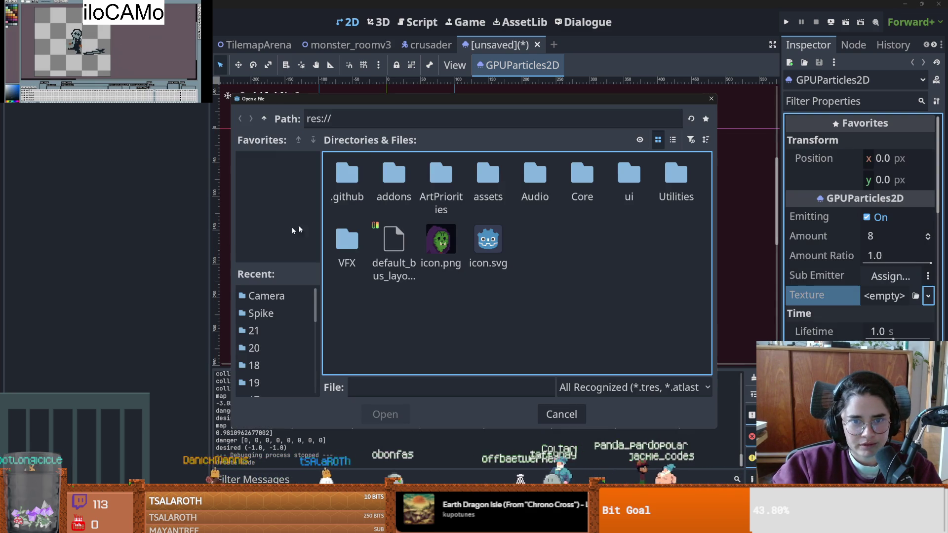
double_click(346, 234)
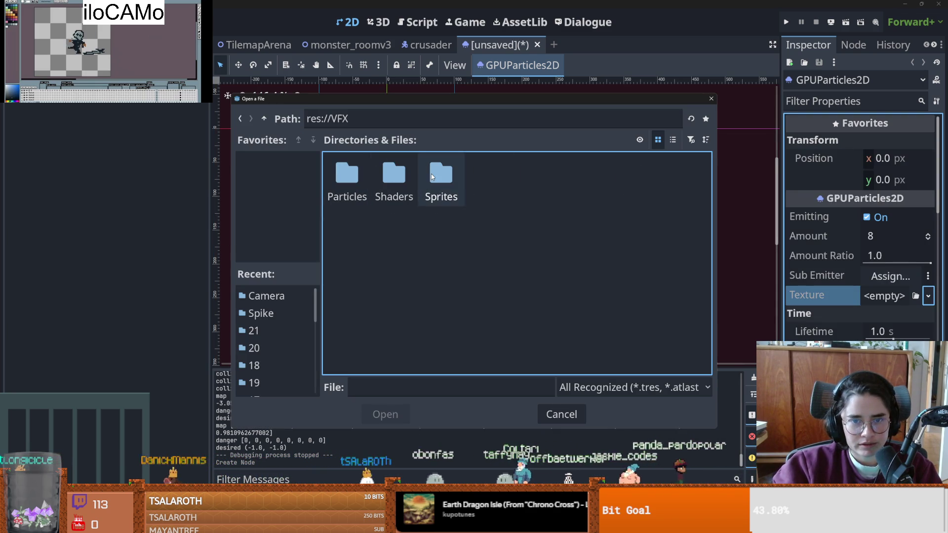
double_click(347, 175)
double_click(598, 181)
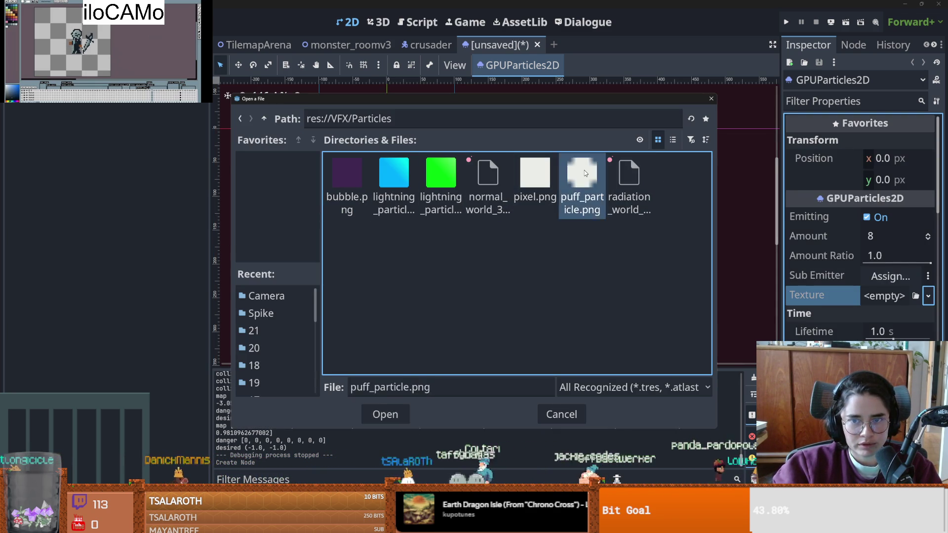
scroll(420, 178, up, 3)
scroll(455, 225, up, 8)
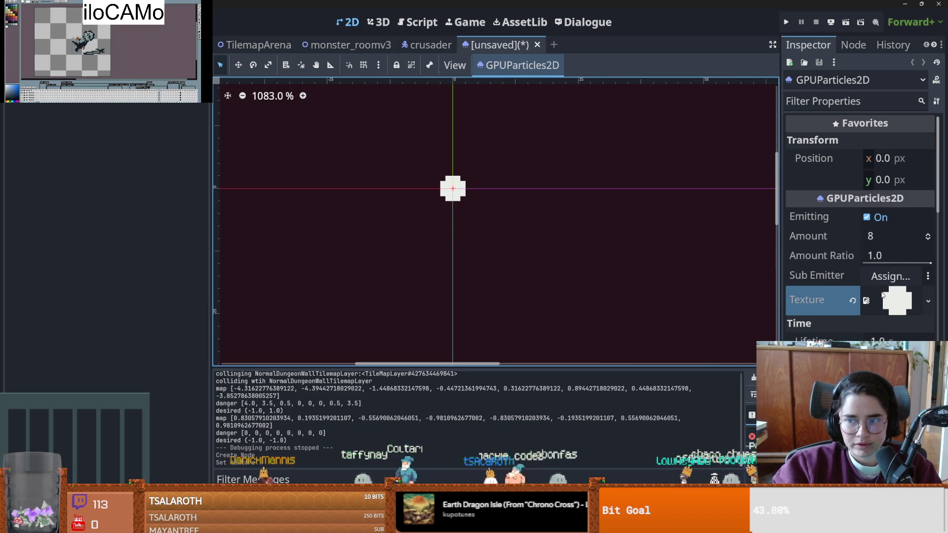
- Assign a new ParticleProcessMaterial to Process Material and scroll down to its Accelerations section
drag(781, 306, 662, 307)
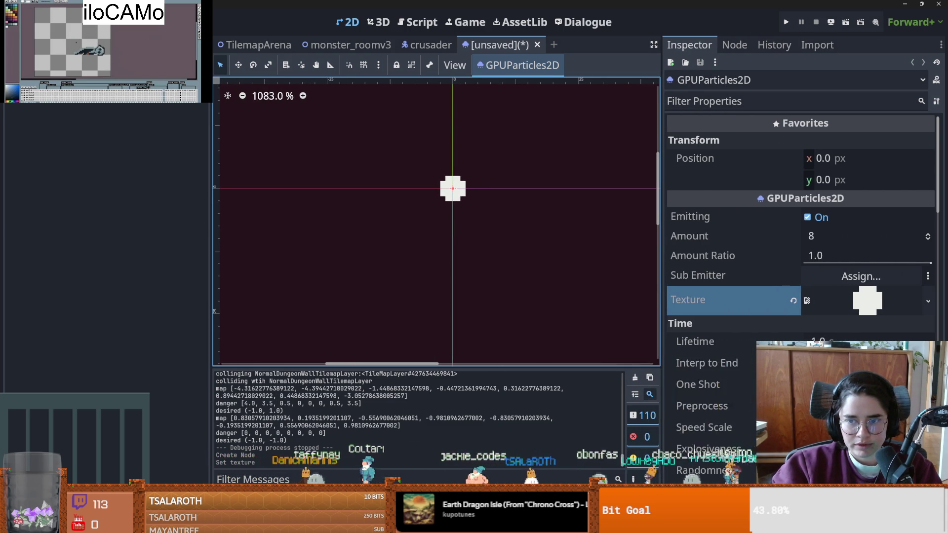
scroll(812, 324, down, 3)
scroll(723, 318, up, 3)
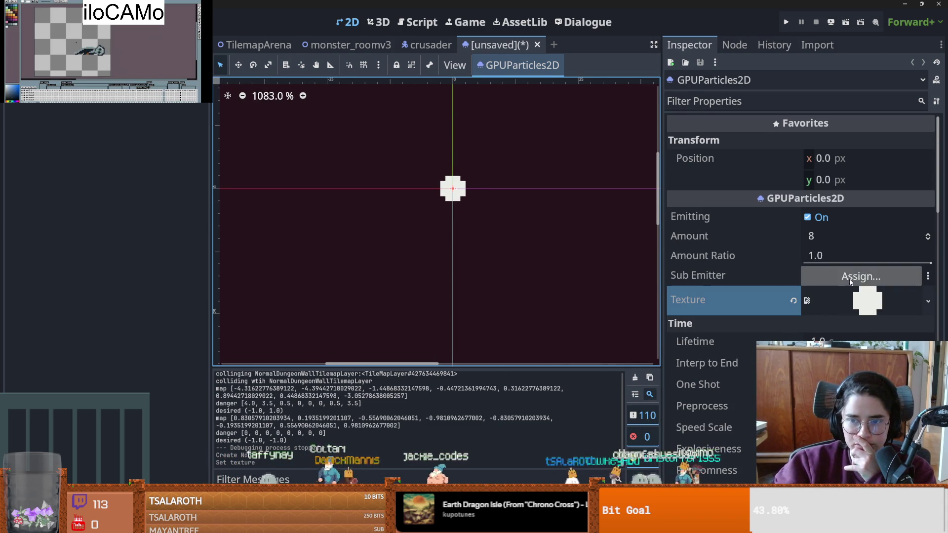
scroll(770, 326, down, 7)
scroll(792, 333, up, 2)
scroll(792, 333, down, 2)
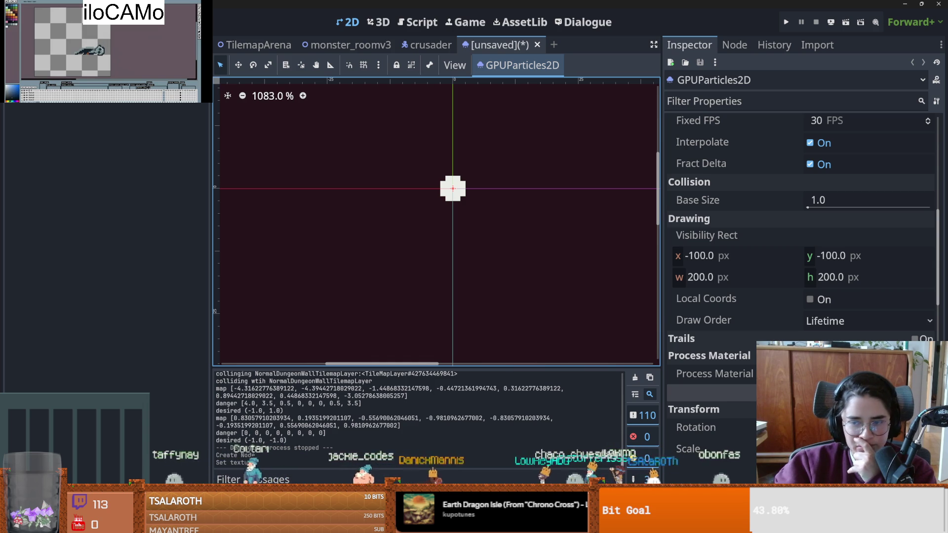
click(714, 374)
click(840, 390)
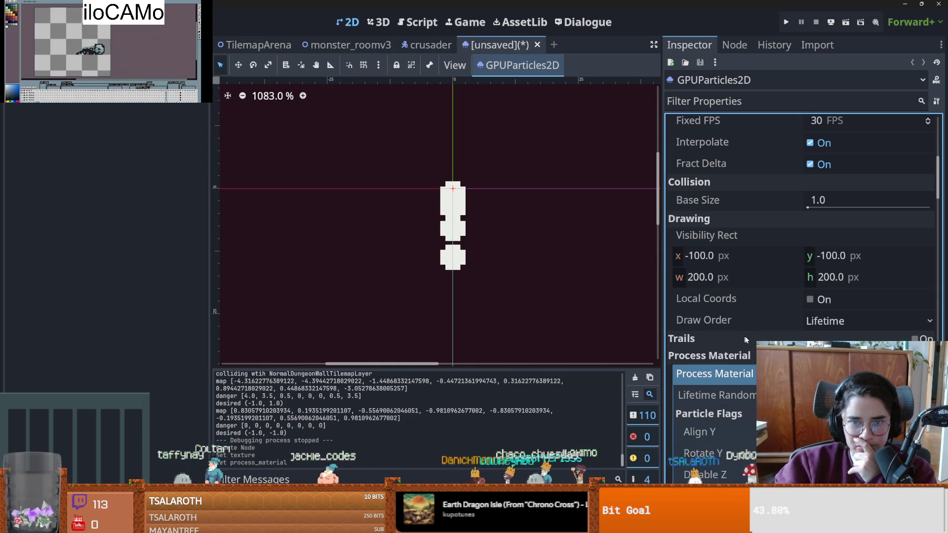
scroll(840, 390, down, 5)
scroll(810, 341, down, 3)
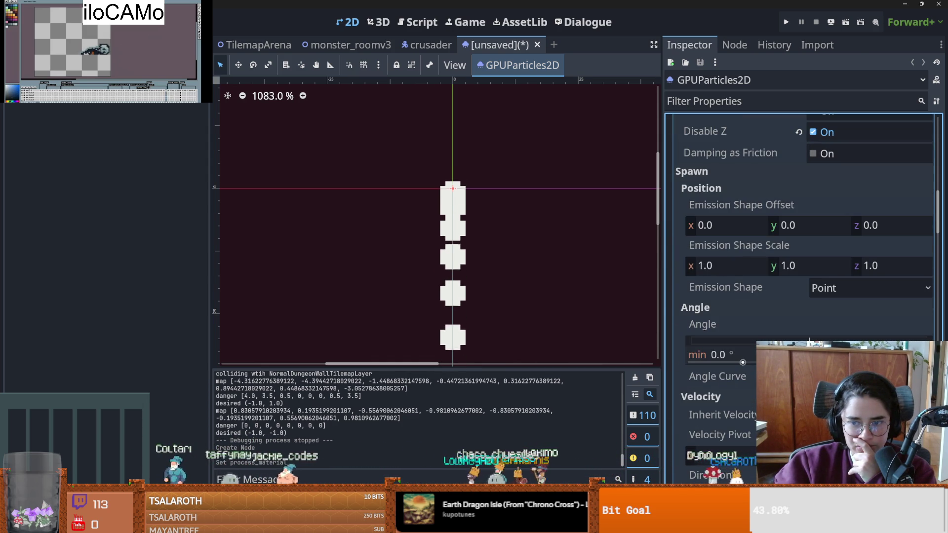
scroll(731, 302, down, 3)
scroll(731, 302, down, 1)
scroll(805, 247, down, 3)
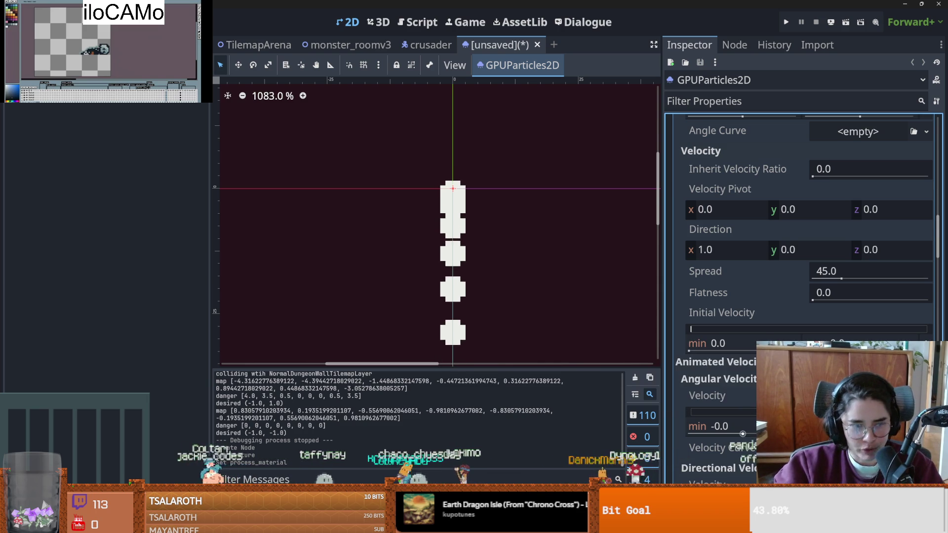
scroll(740, 424, down, 3)
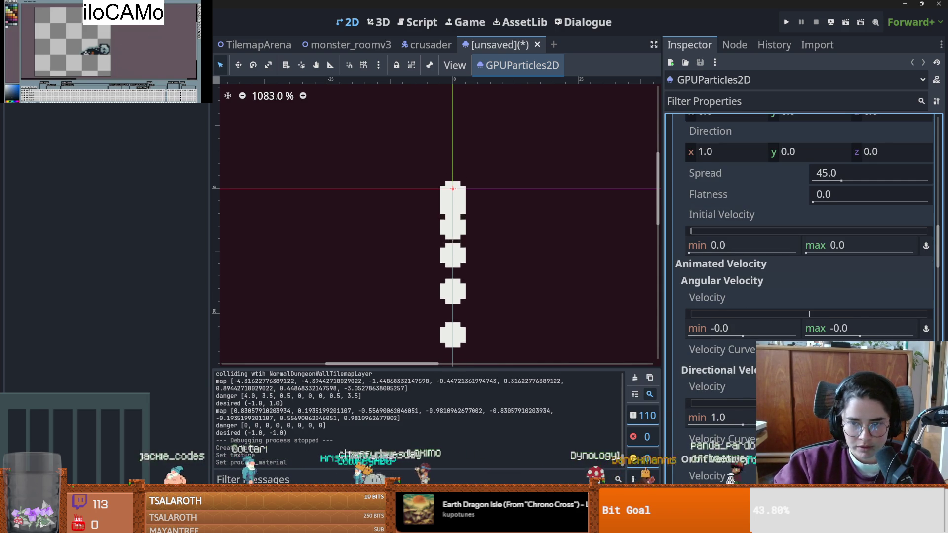
scroll(805, 247, down, 10)
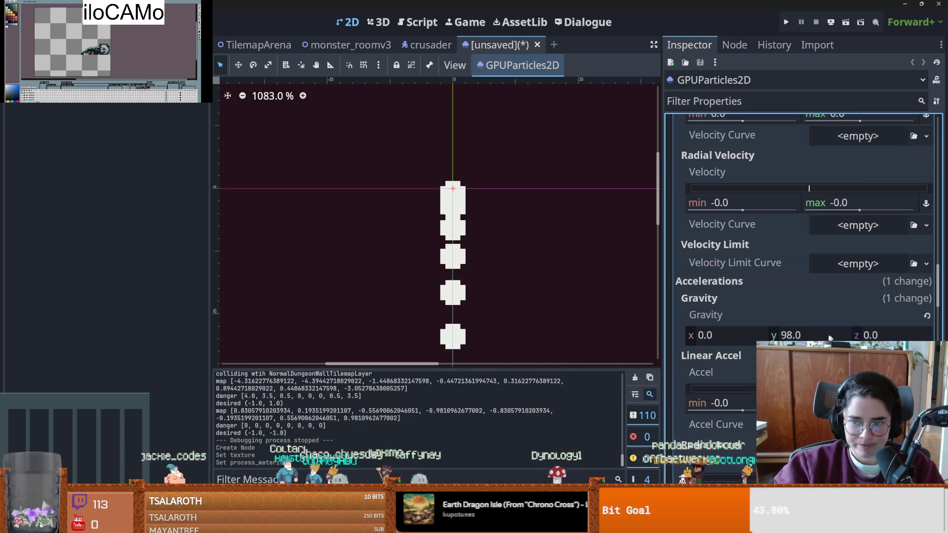
- Set the process material's Gravity y value to -20
click(777, 336)
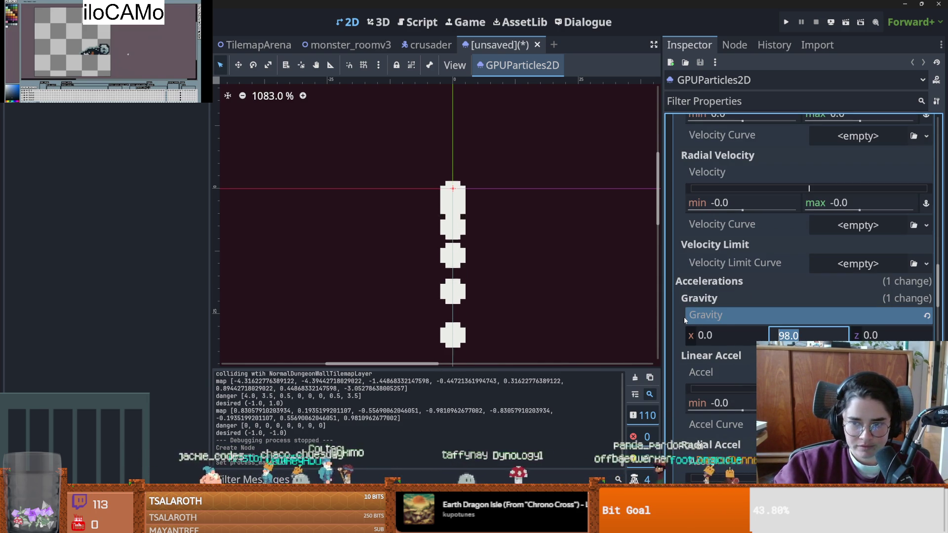
text(-20)
key(Return)
- Try negative Linear Accel and Radial Velocity minimums, undoing each change
scroll(512, 235, down, 2)
scroll(511, 231, down, 1)
scroll(743, 363, down, 2)
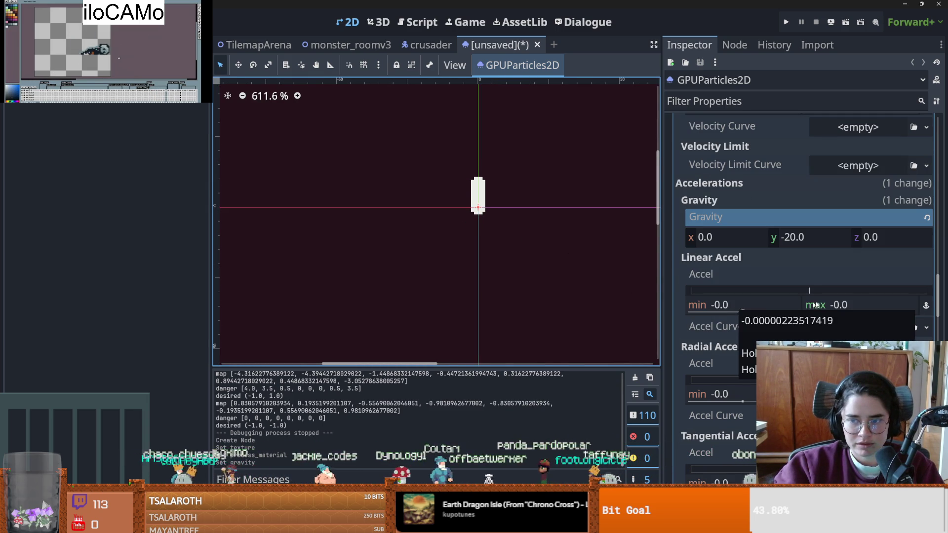
drag(810, 292, 794, 294)
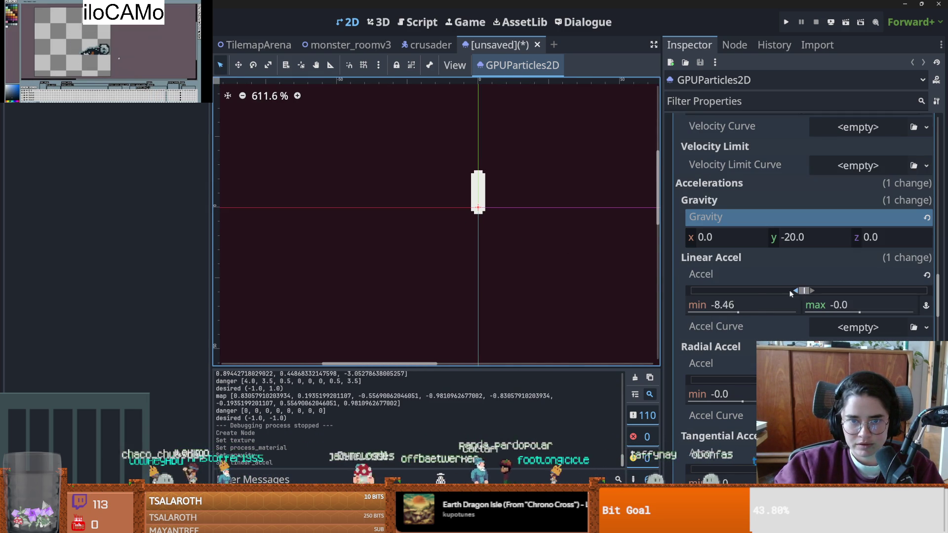
key(ctrl+z)
scroll(799, 295, up, 4)
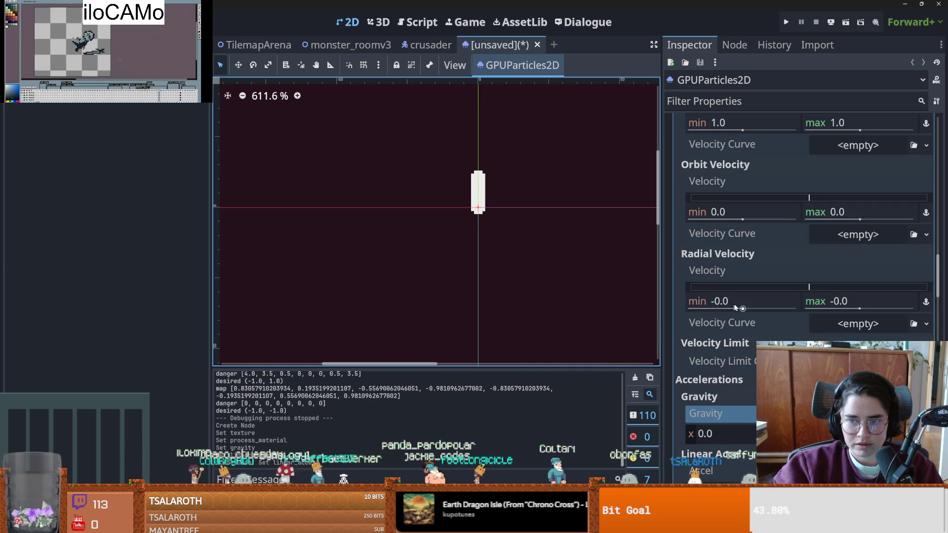
drag(806, 288, 788, 288)
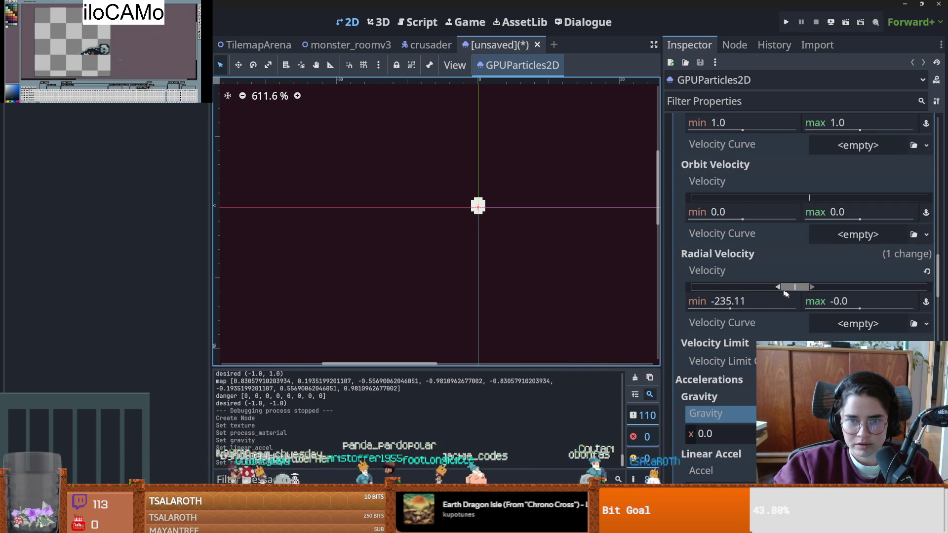
key(ctrl+z)
click(863, 328)
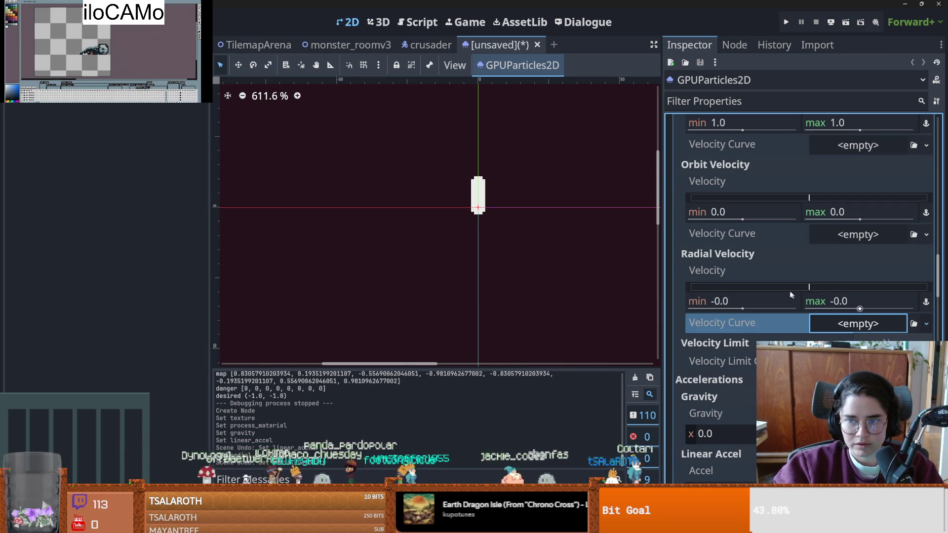
scroll(779, 278, up, 10)
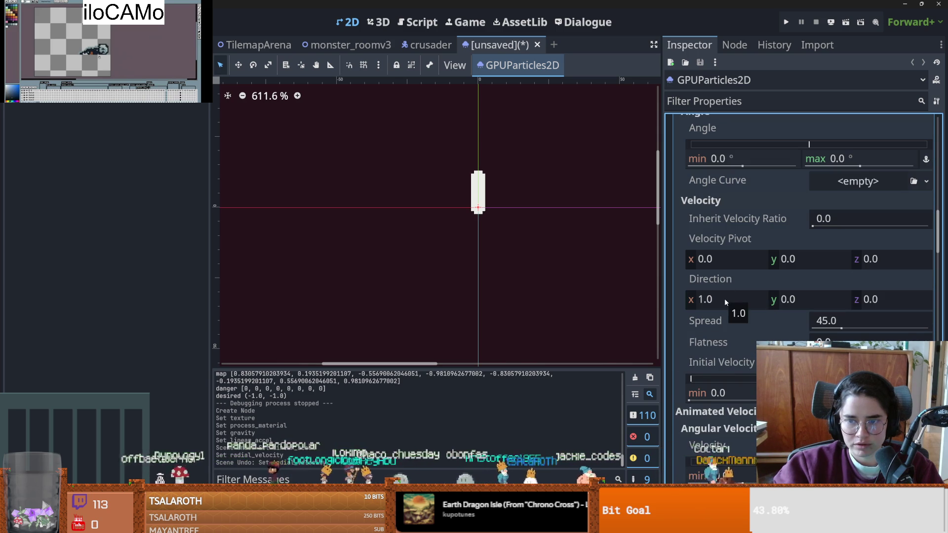
scroll(796, 334, up, 1)
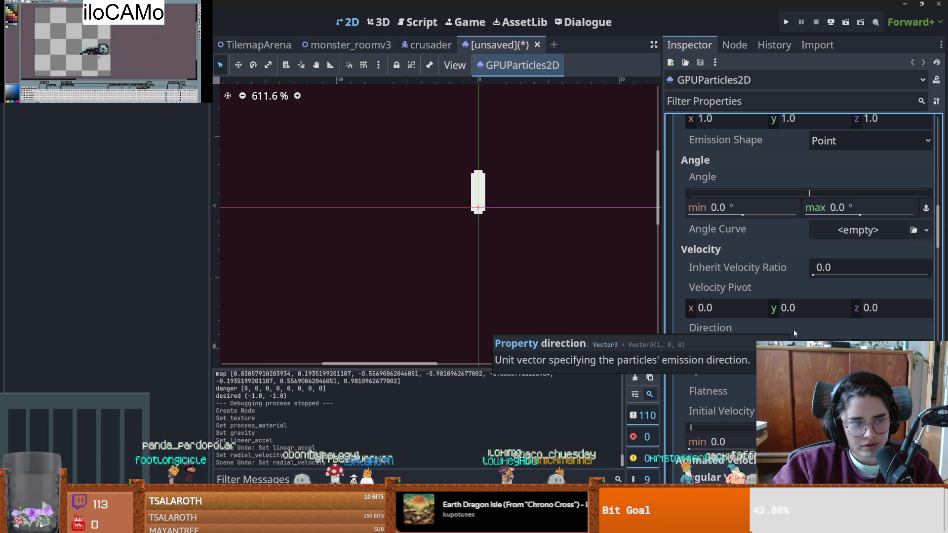
scroll(773, 302, up, 1)
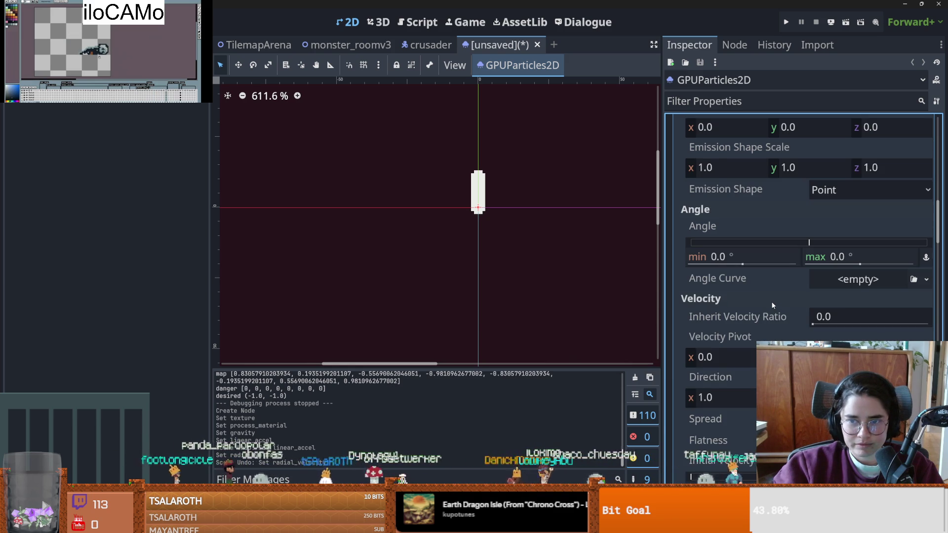
key(ctrl+s)
click(585, 413)
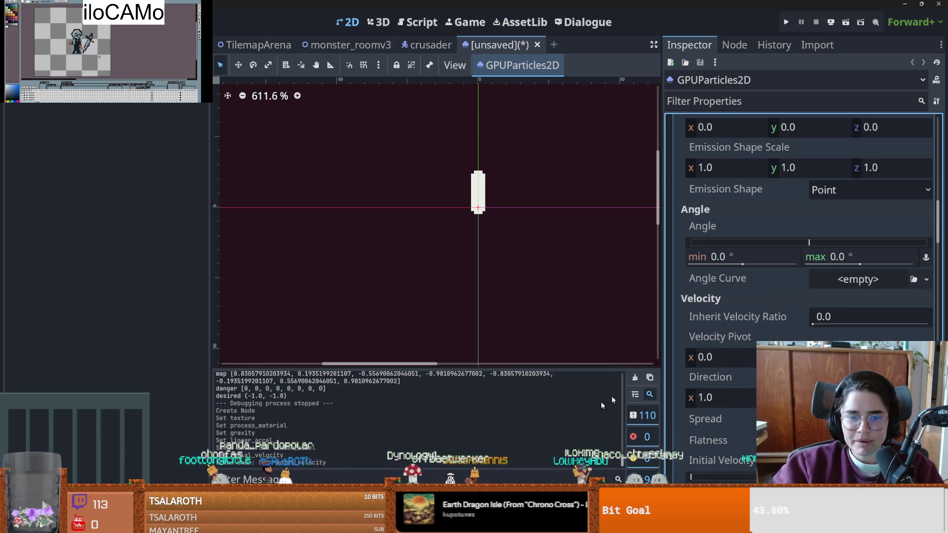
scroll(744, 253, up, 3)
click(706, 315)
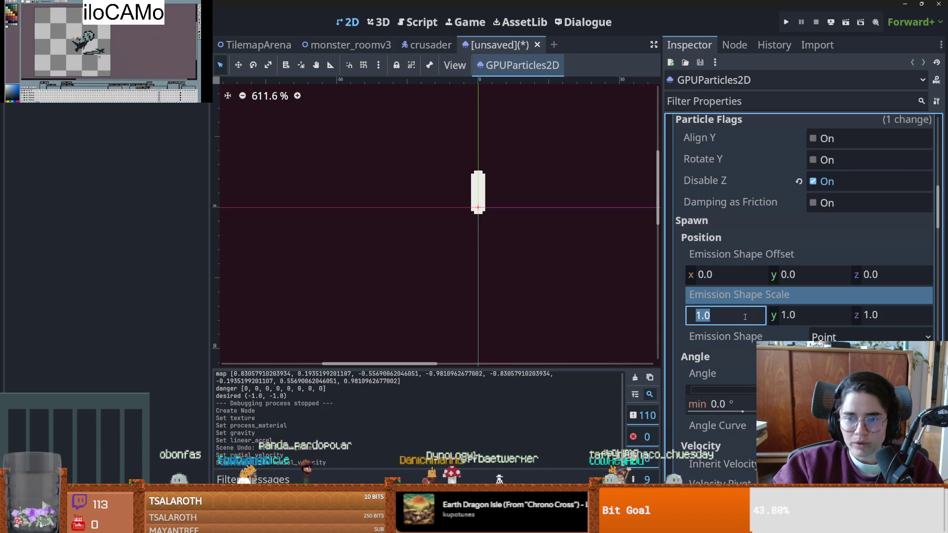
scroll(717, 321, down, 4)
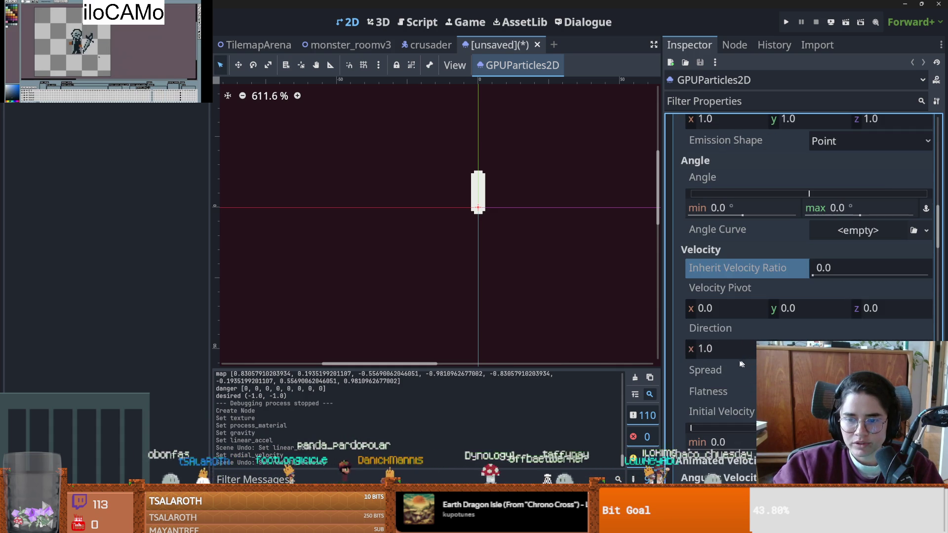
click(717, 350)
text(-20)
key(Return)
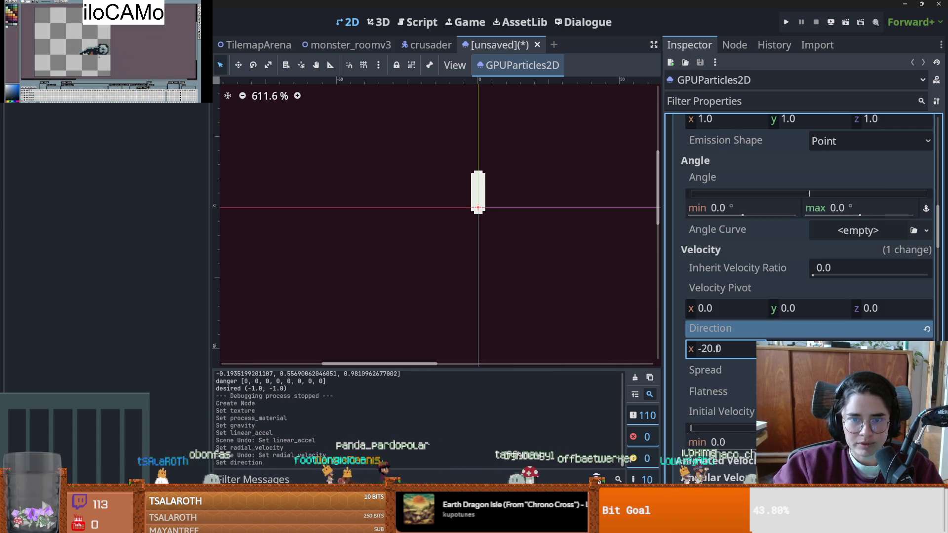
key(ctrl+z)
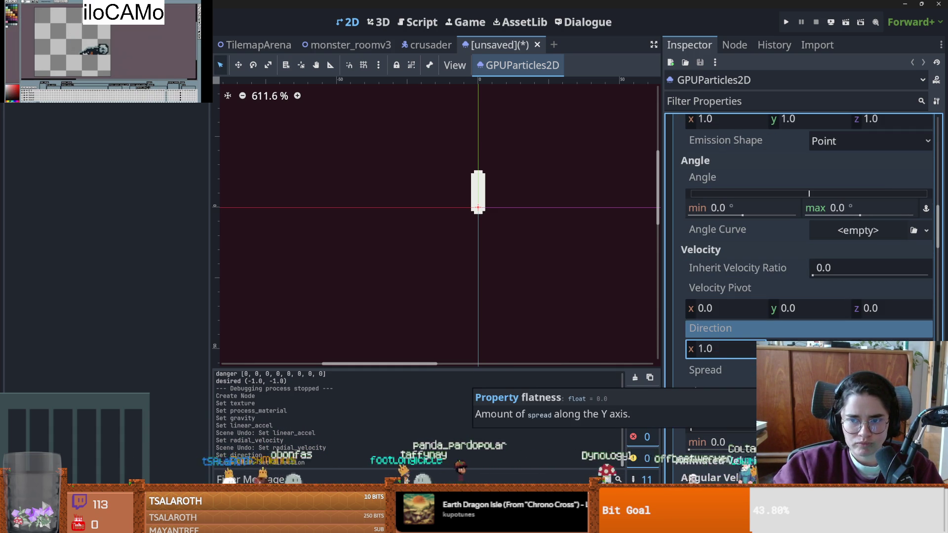
scroll(800, 276, down, 15)
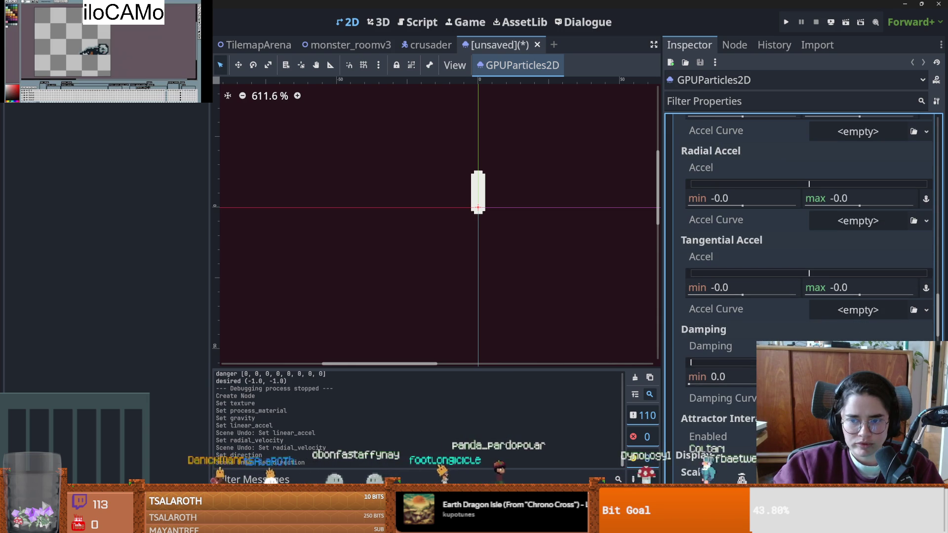
scroll(800, 247, up, 5)
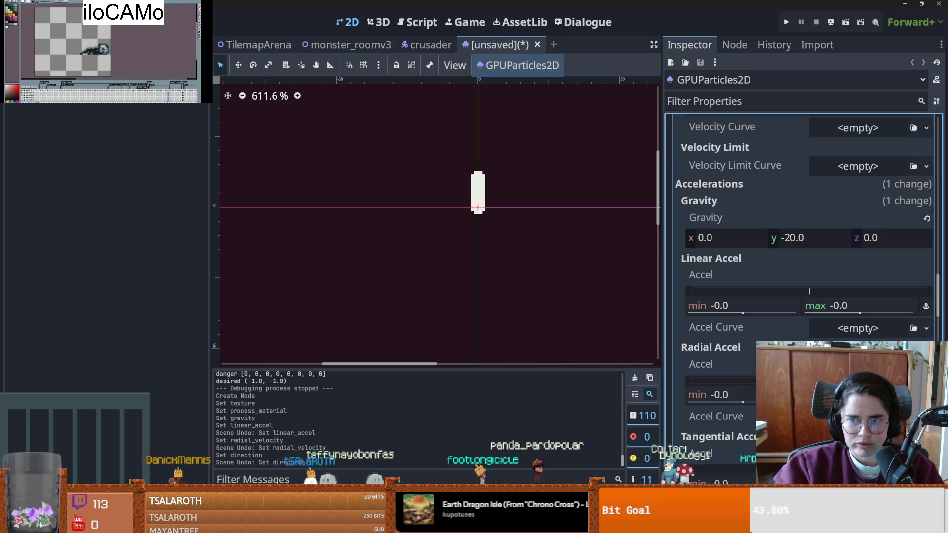
scroll(757, 310, up, 6)
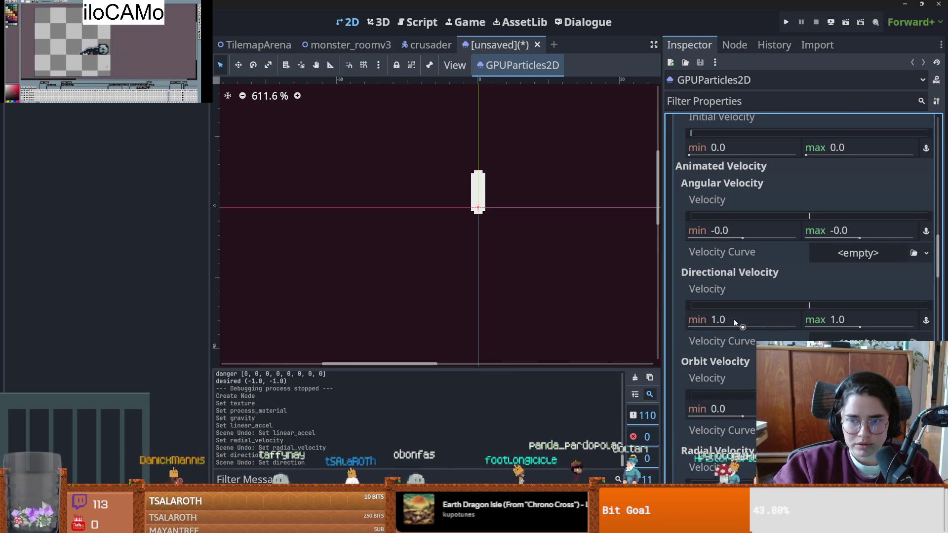
scroll(736, 341, down, 5)
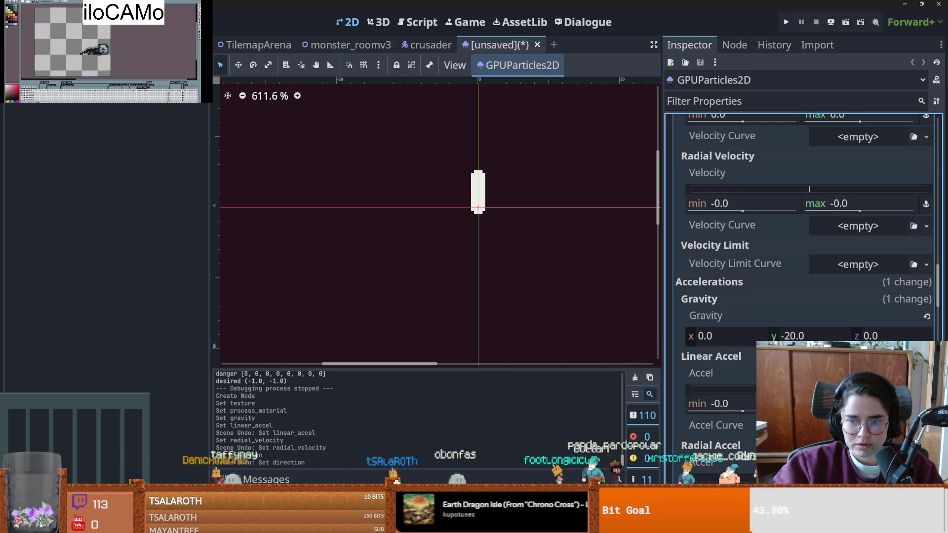
scroll(808, 270, up, 2)
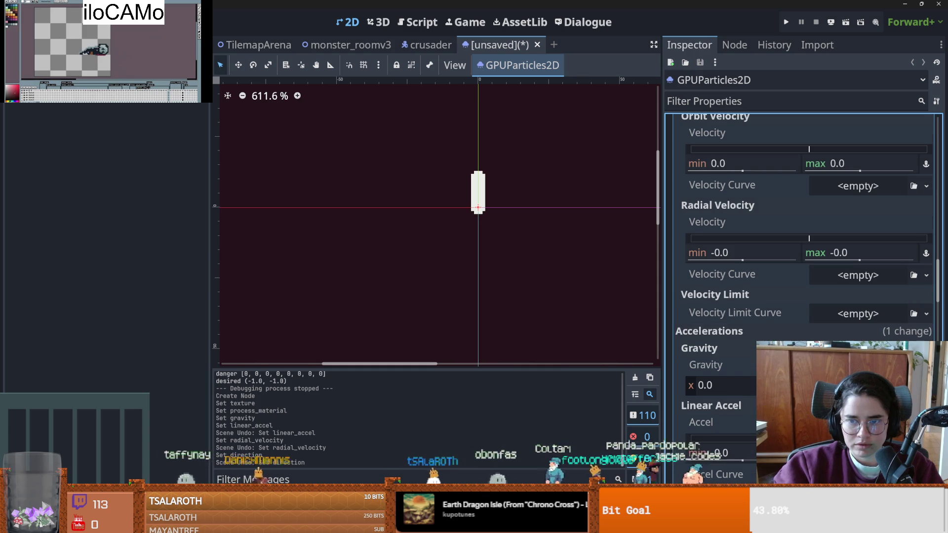